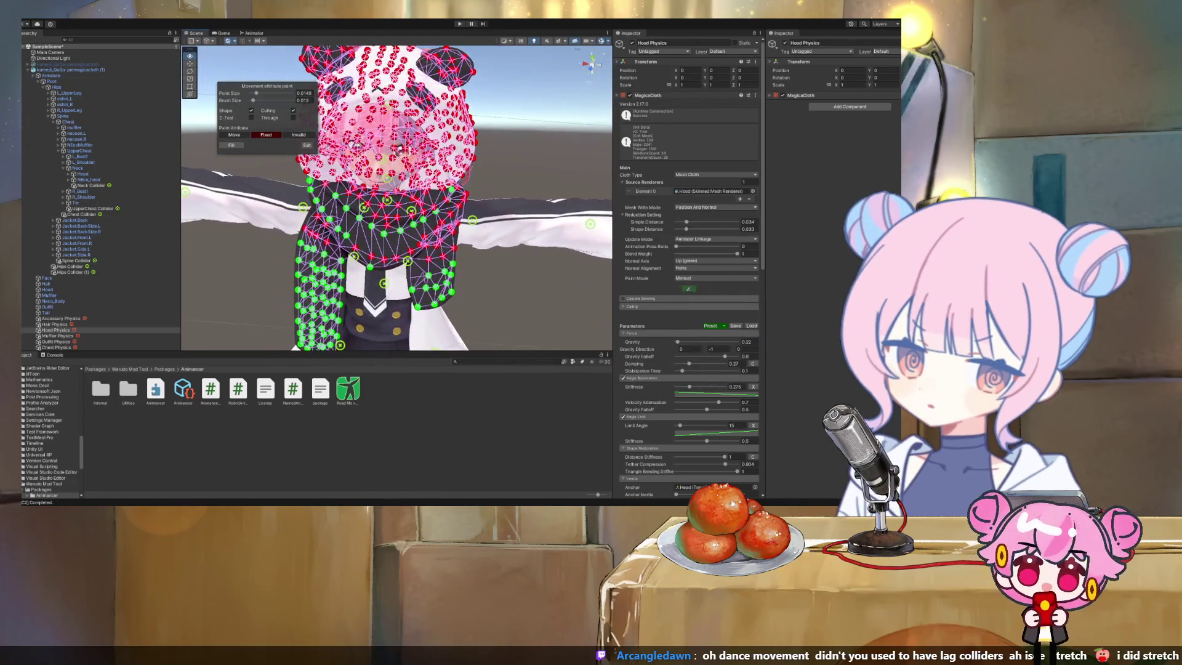
Paint scarf vertices as Move points with a brief Fixed pass, then move the paint panel aside
left_click(234, 134)
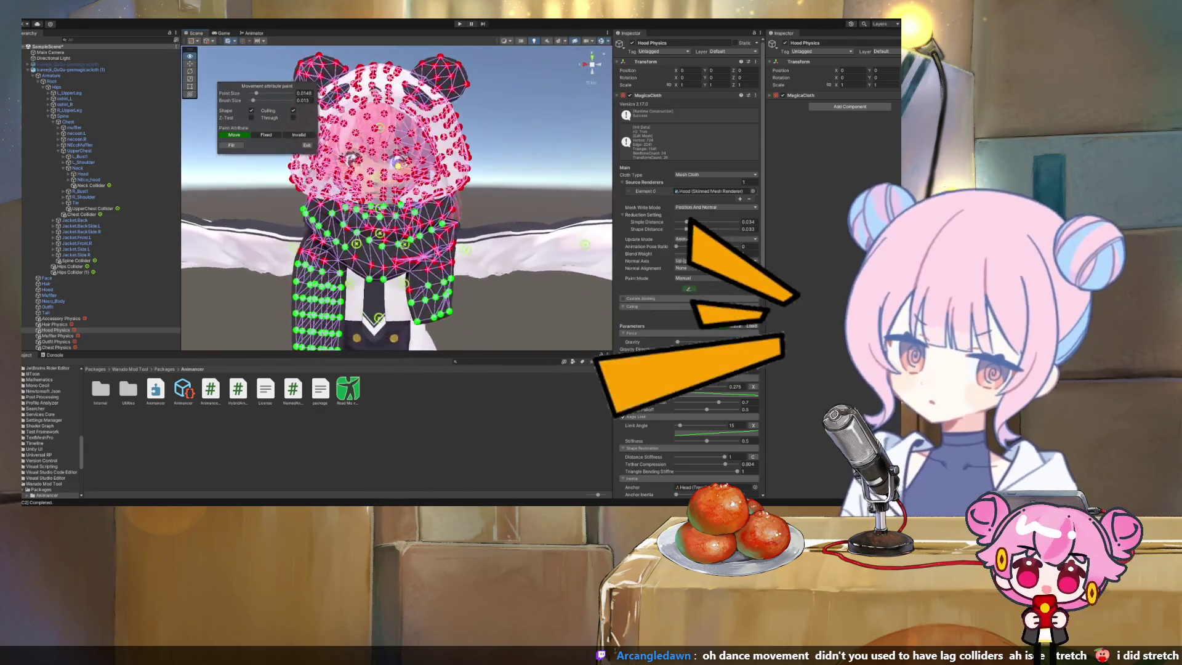
left_click(266, 135)
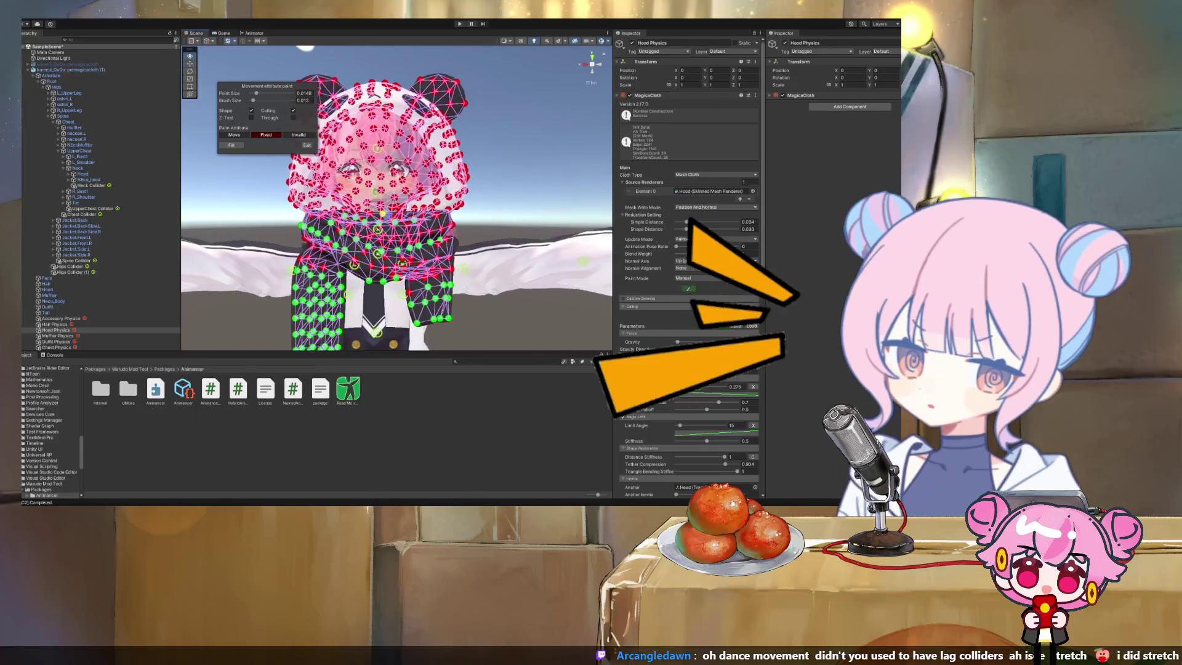
left_click(234, 134)
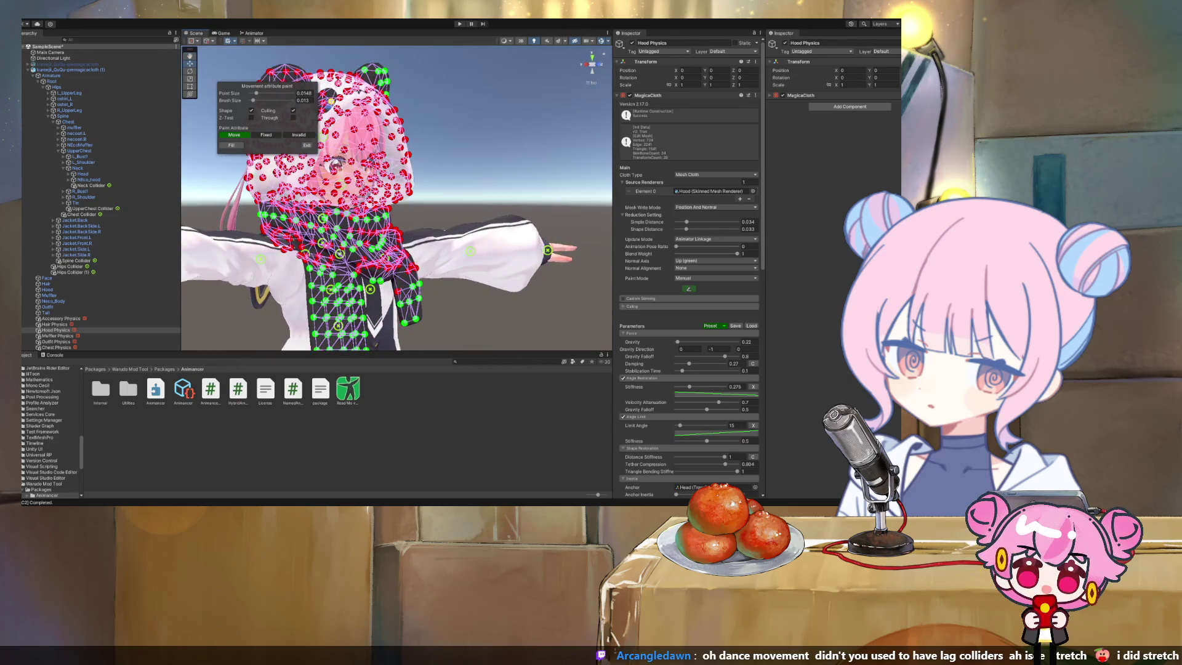
left_click_drag(264, 86, 230, 180)
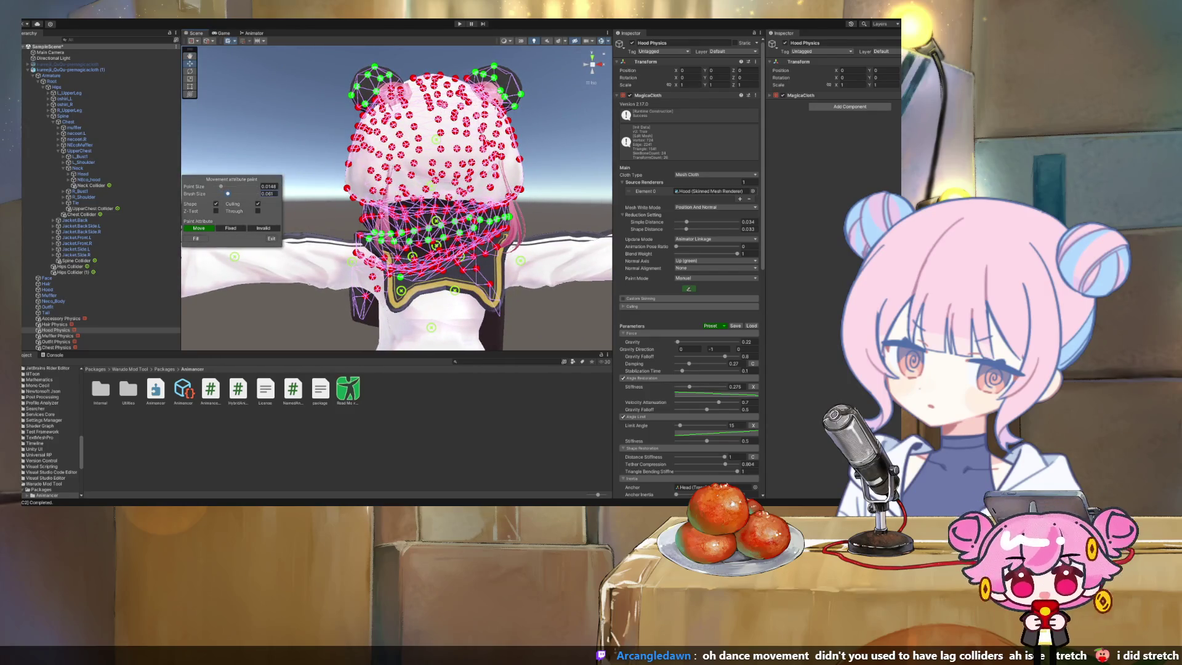
Enlarge the brush slightly and paint the rear scarf and lower hood vertices as Move points
left_click_drag(237, 193, 237, 193)
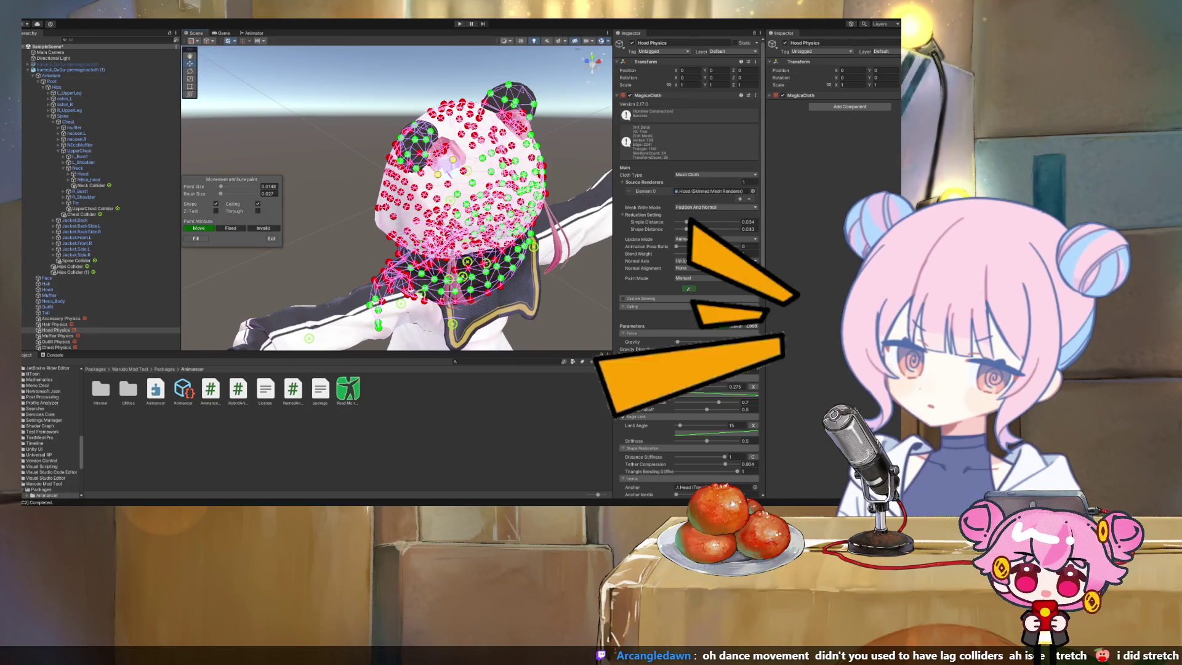
left_click(198, 228)
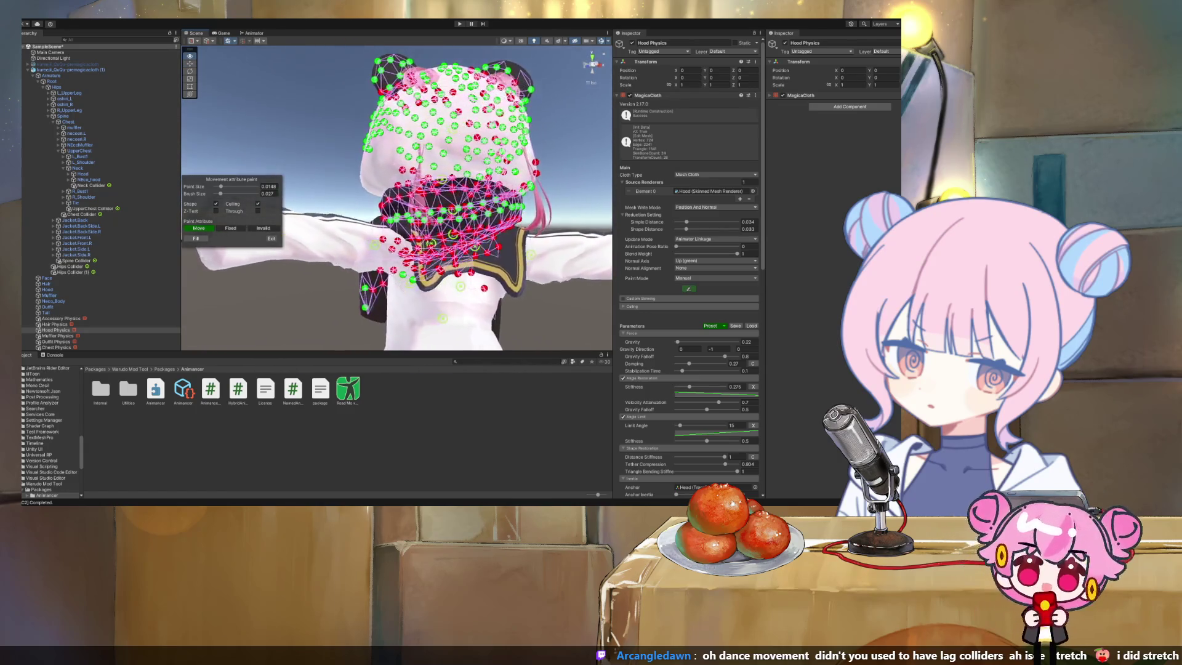
Paint Fixed points inside the hood opening, then resume Move painting around the rim and scarf
left_click(230, 228)
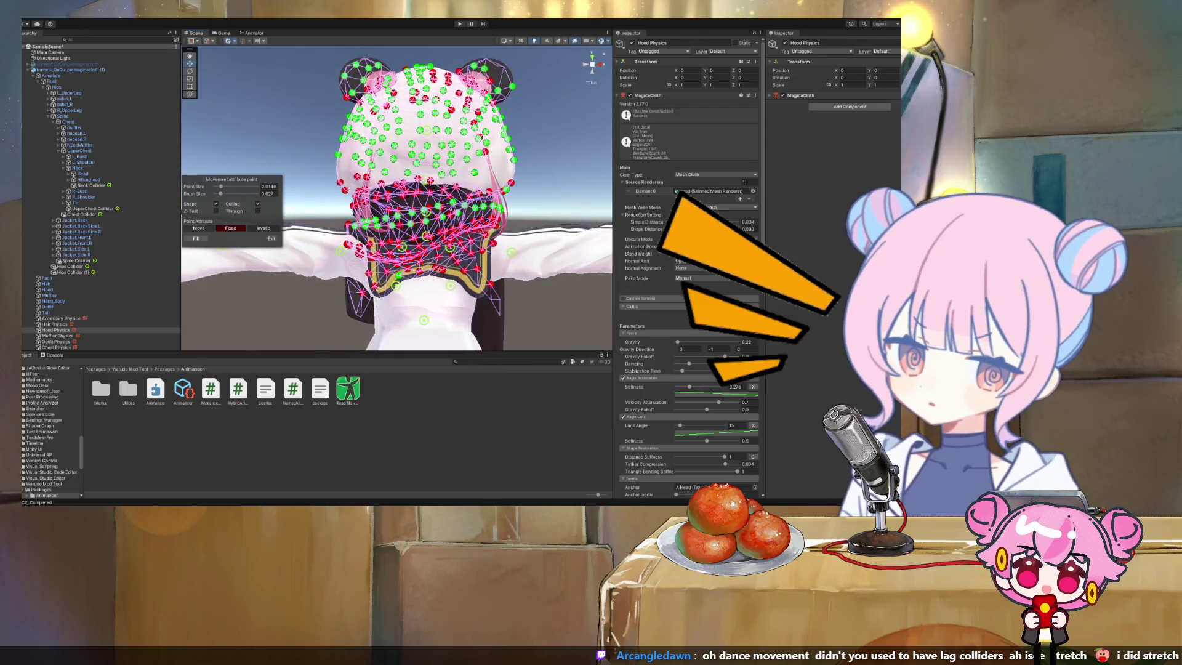
left_click(198, 228)
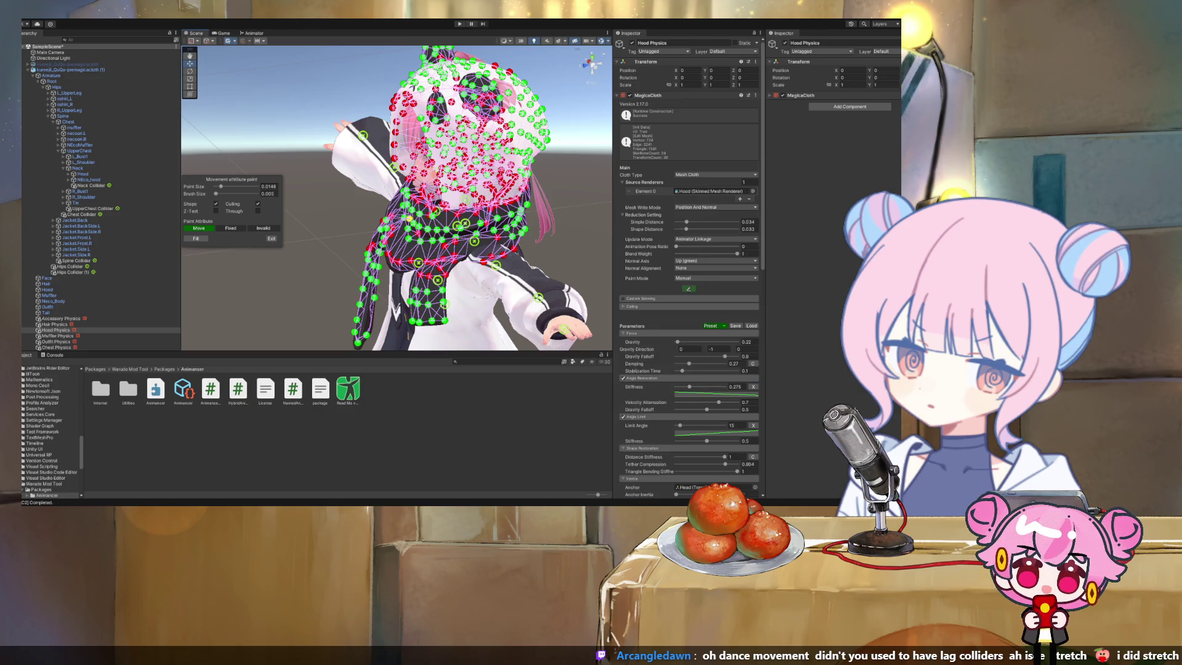
left_click_drag(397, 197, 501, 197)
Paint the remaining Fixed points from the front, then exit point painting
mouse_move(431, 259)
left_mouse_down()
mouse_move(382, 284)
mouse_move(448, 306)
mouse_move(426, 300)
left_mouse_up()
left_click(230, 228)
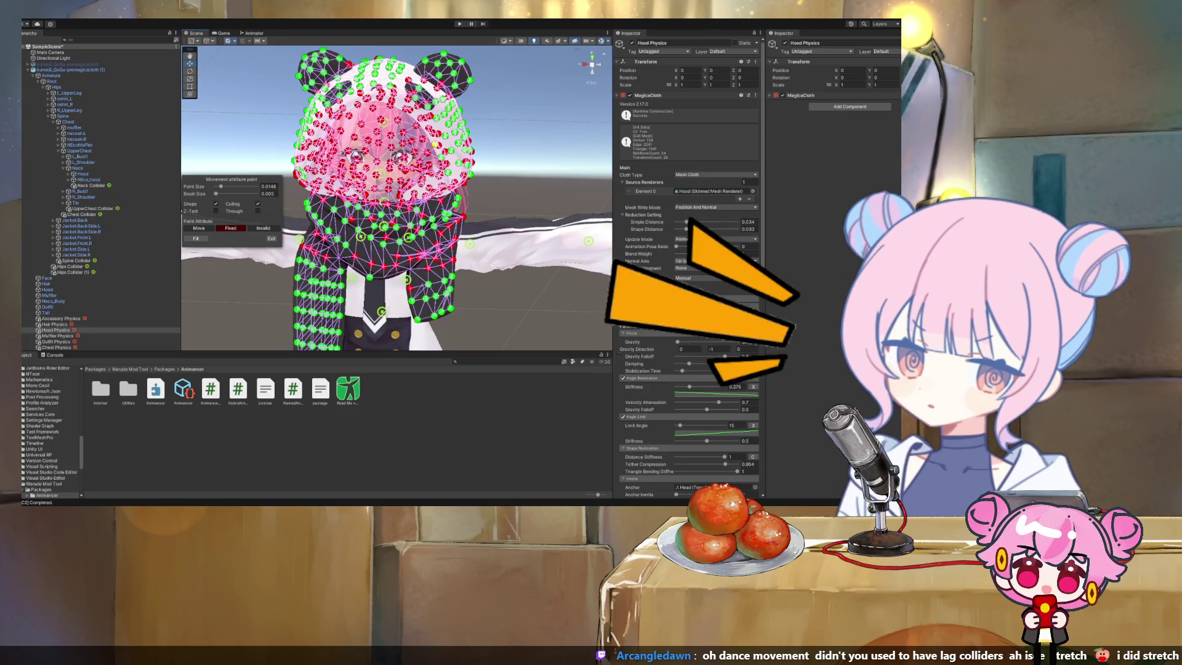
left_click_drag(431, 301, 287, 301)
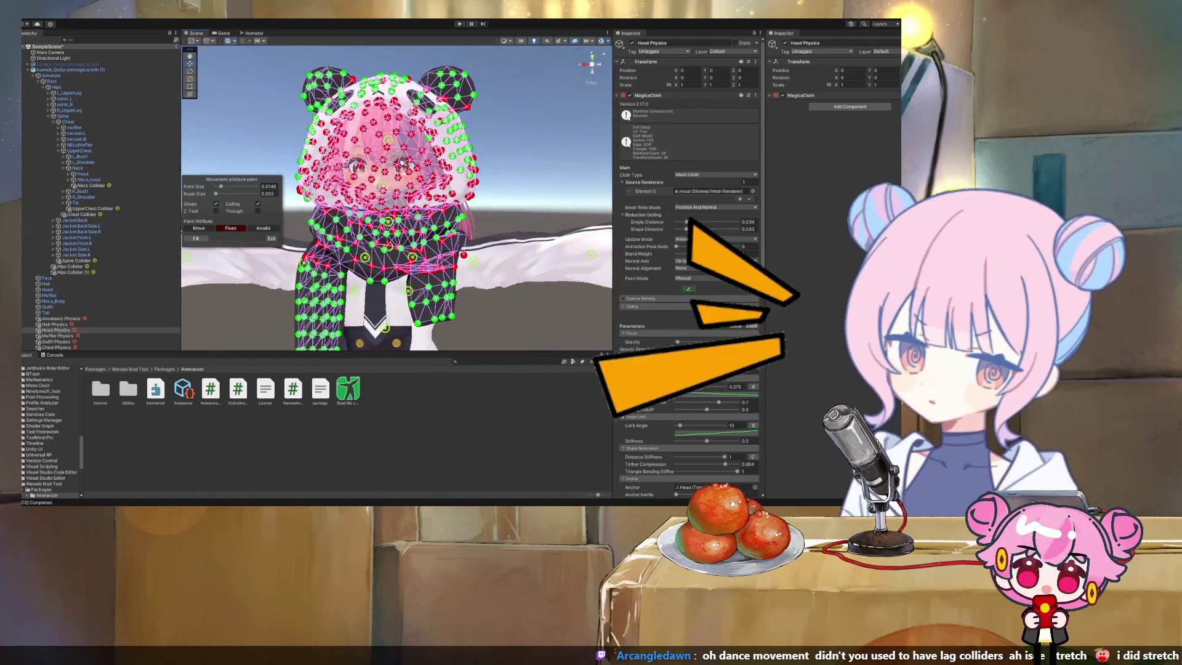
left_click(271, 238)
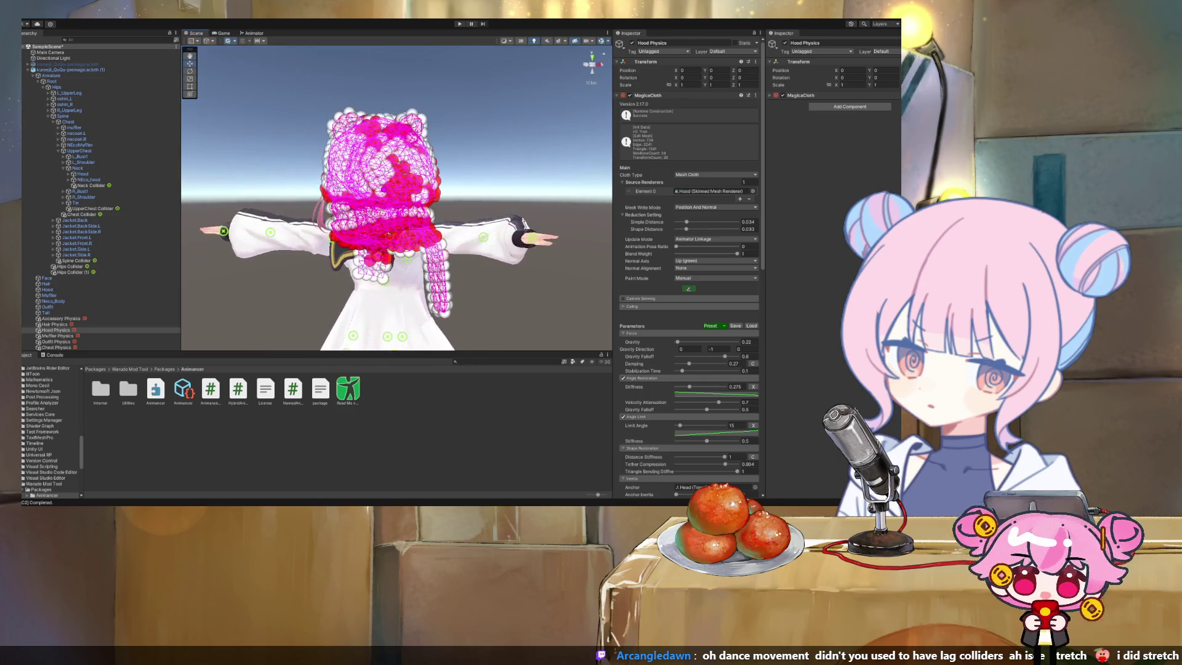
Orbit and zoom around the avatar, then reopen MagicaCloth point painting on the hood
mouse_move(286, 301)
left_mouse_down()
mouse_move(259, 287)
mouse_move(289, 295)
left_mouse_up()
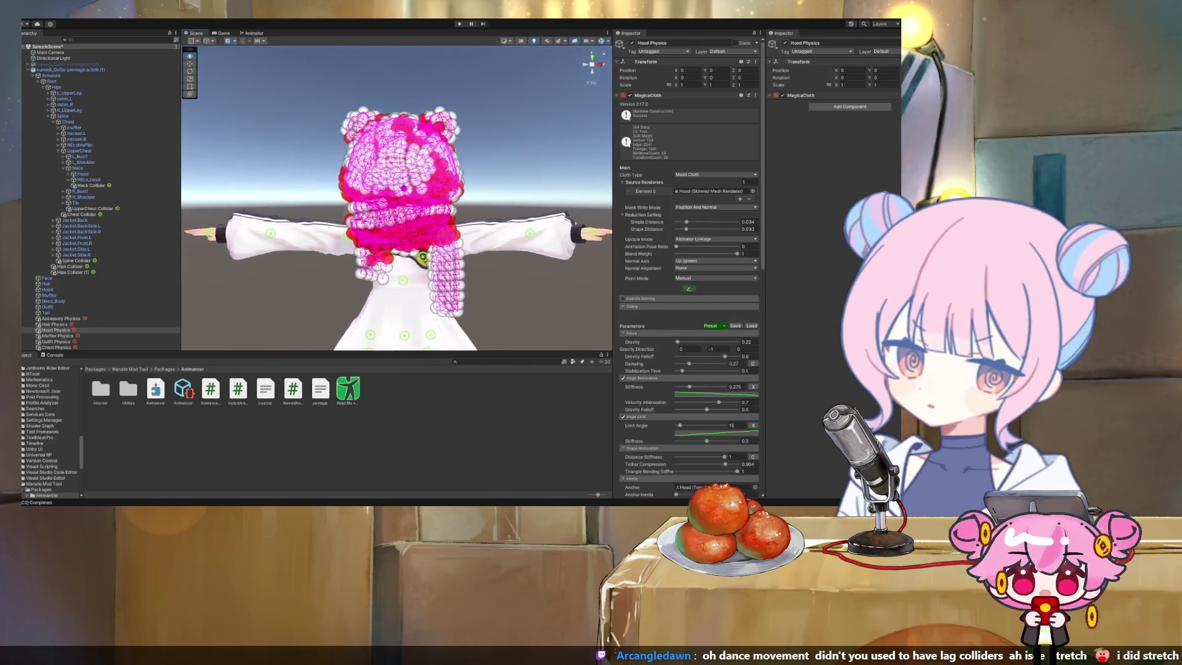
scroll(397, 197, "up", 1)
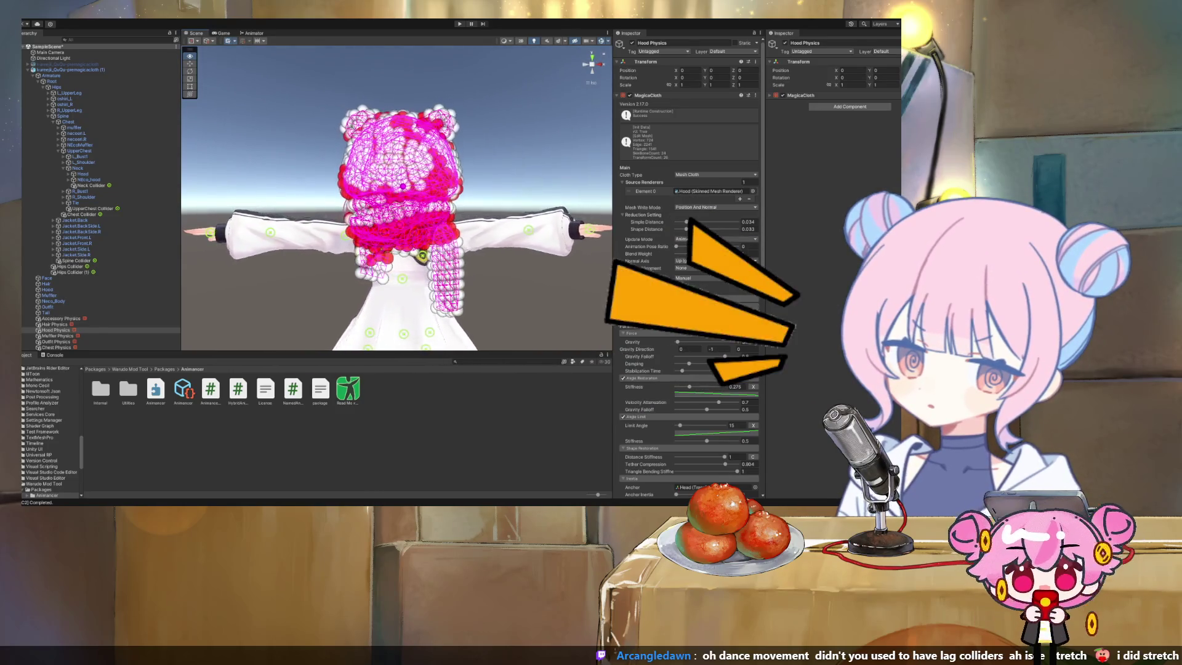
left_click_drag(290, 294, 364, 301)
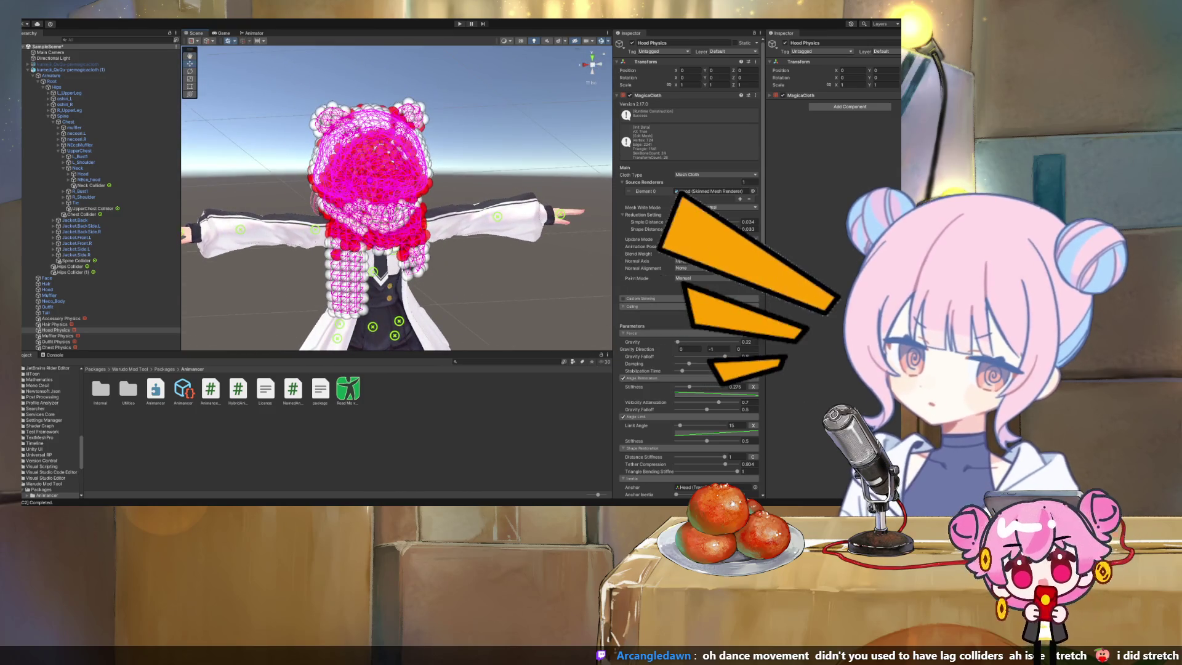
left_click(690, 289)
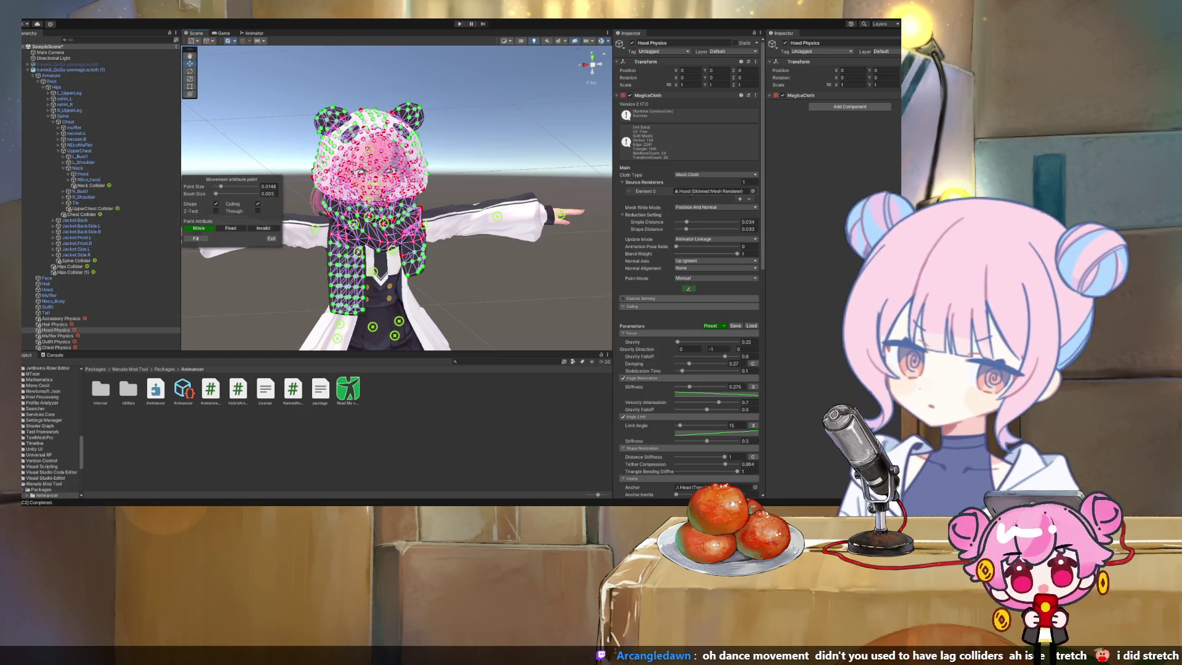
Orbit around the character and resize the paint brush to about 0.03
left_click_drag(394, 197, 240, 209)
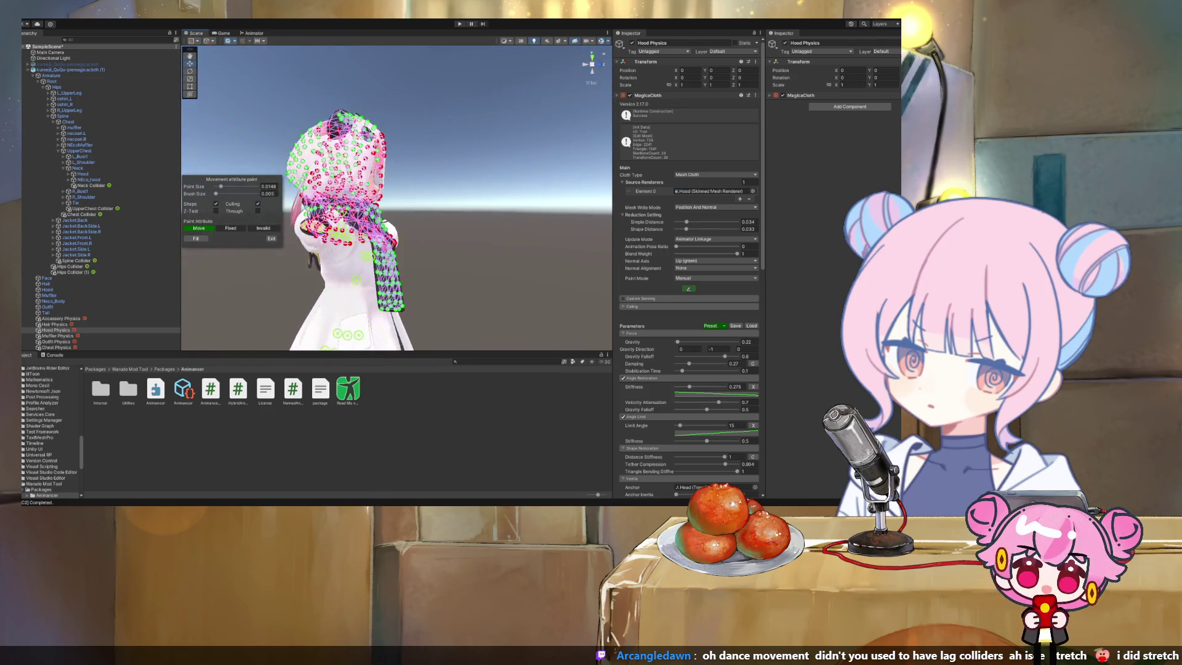
key("Escape")
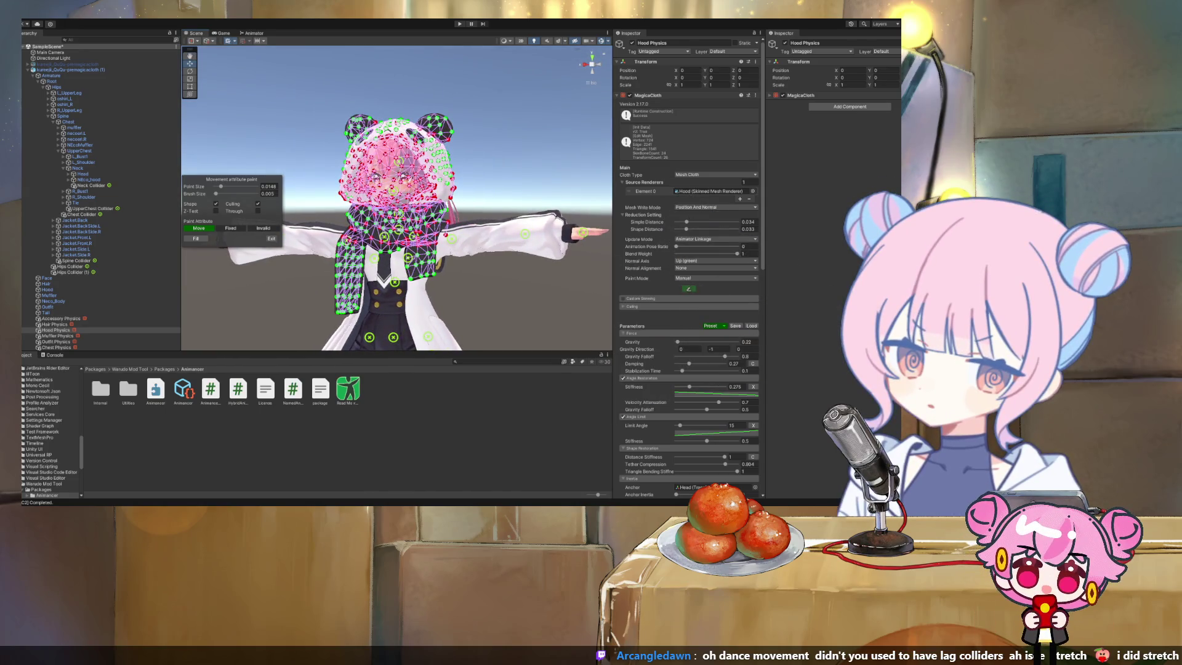
left_click_drag(215, 193, 226, 193)
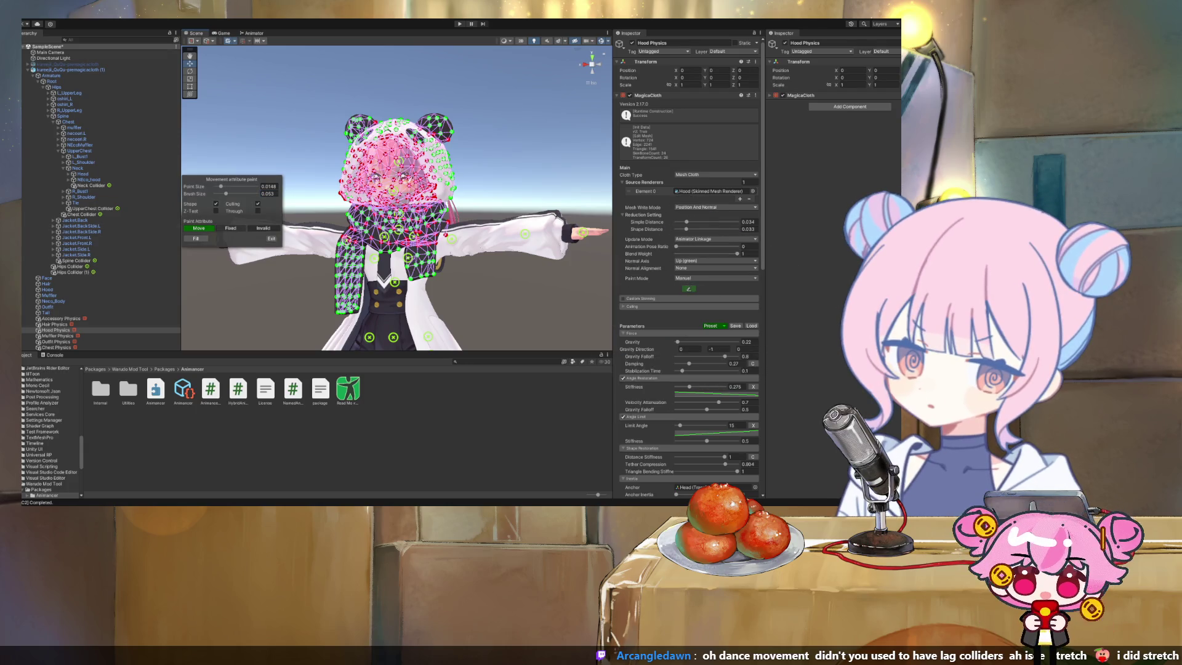
left_click_drag(226, 193, 217, 194)
Paint Fixed points across the hood and scarf from side and rear angles, then leave painting
left_click(230, 228)
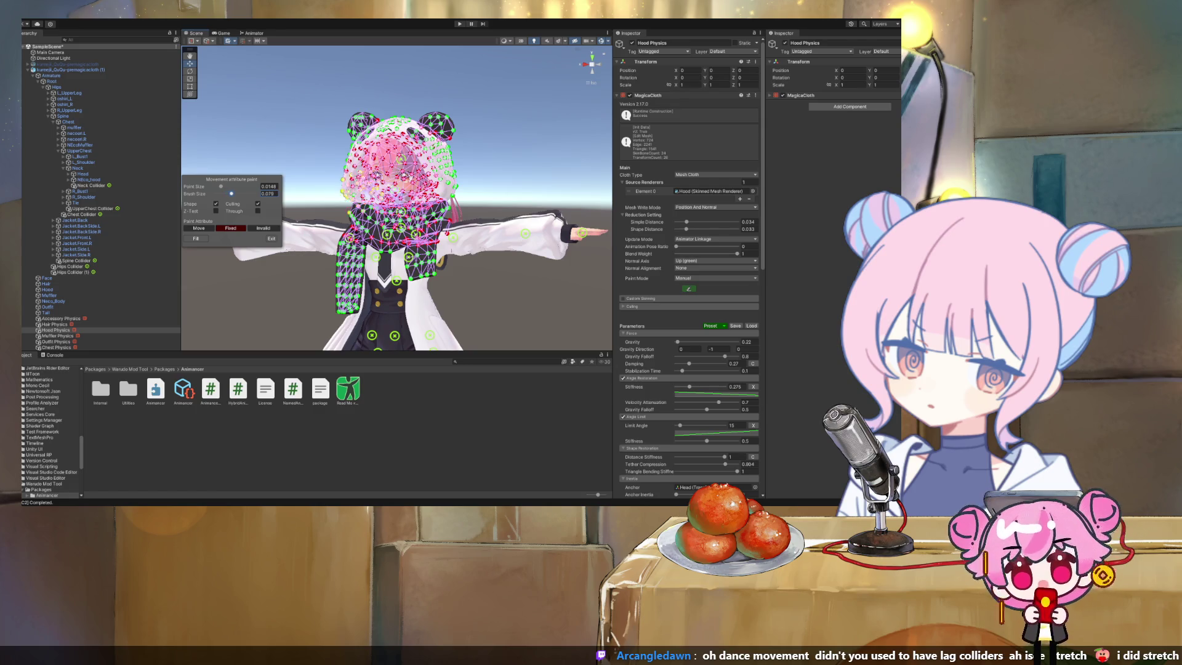
left_click_drag(394, 246, 511, 246)
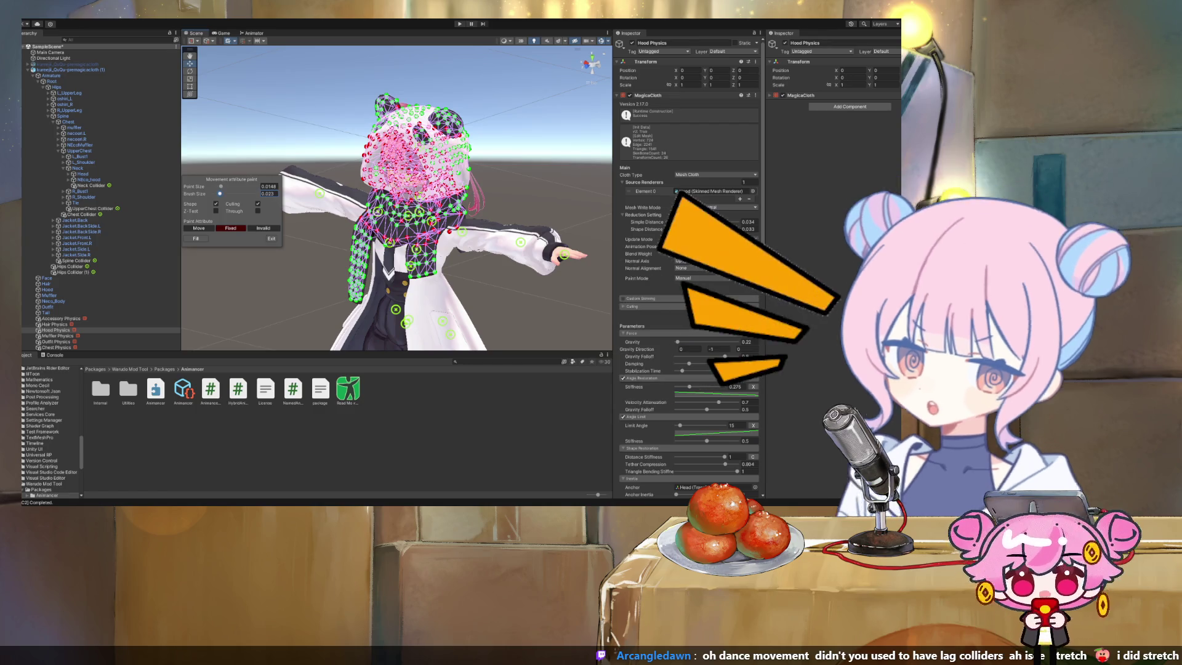
scroll(397, 197, "up", 5)
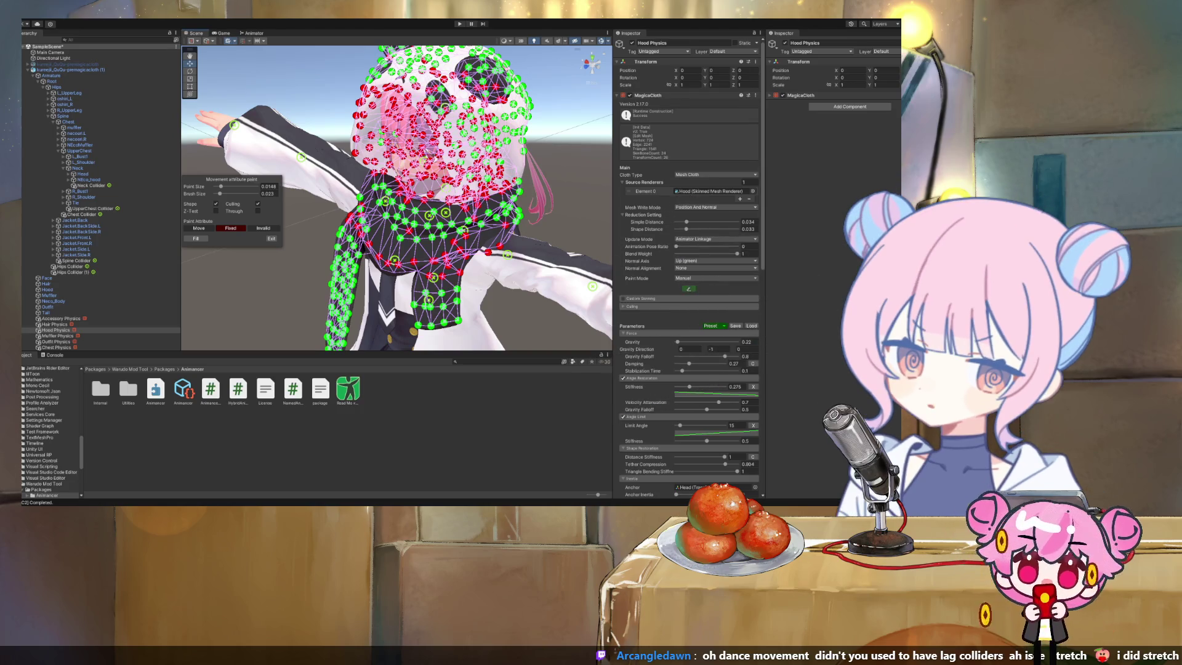
left_click_drag(480, 234, 519, 220)
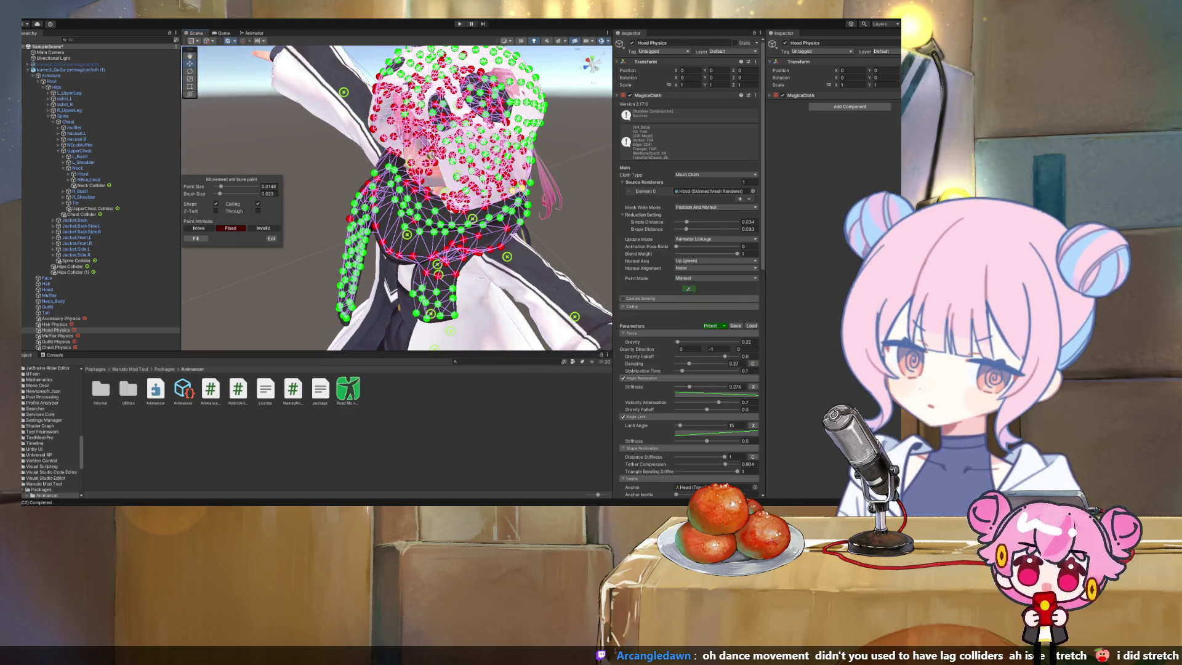
left_click_drag(473, 219, 491, 240)
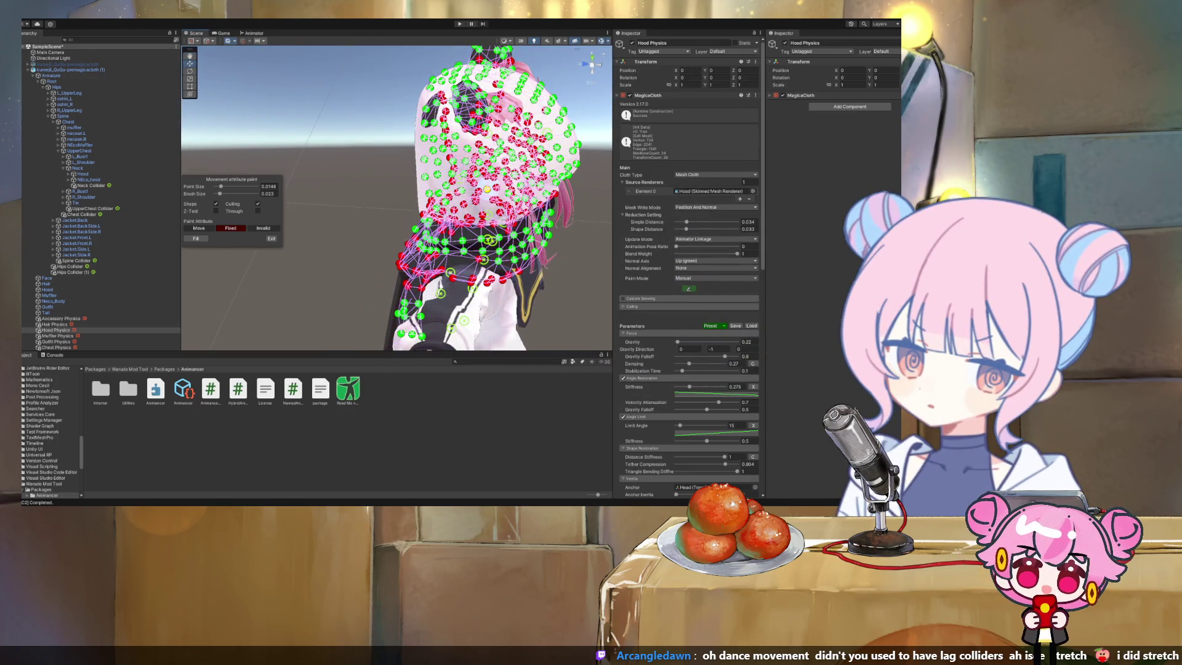
mouse_move(491, 241)
left_mouse_down()
mouse_move(506, 244)
mouse_move(452, 220)
mouse_move(265, 244)
left_mouse_up()
key("Escape")
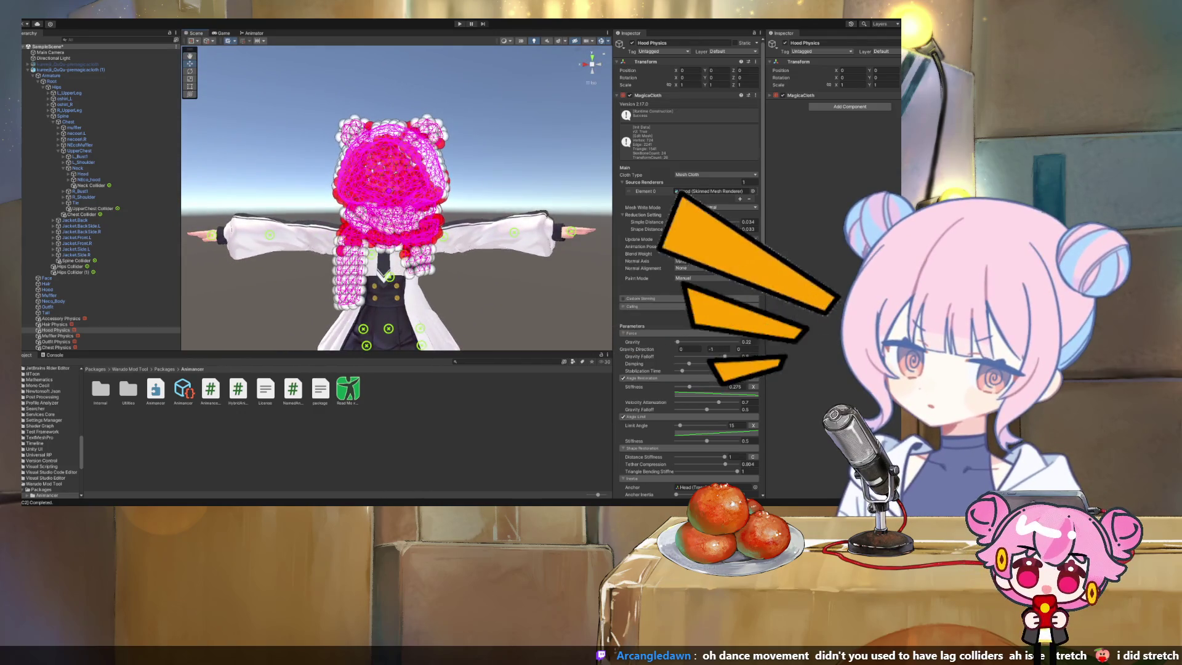
Close point painting, enter Play mode, return to the Scene view and select Root
left_click(688, 288)
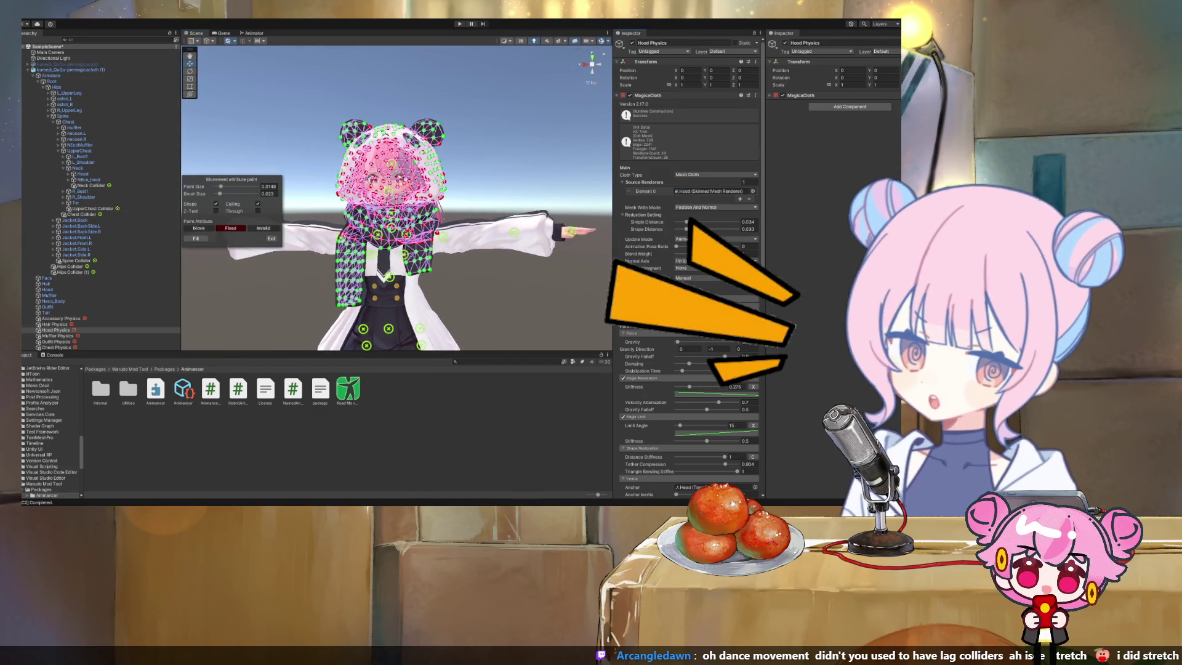
key("Escape")
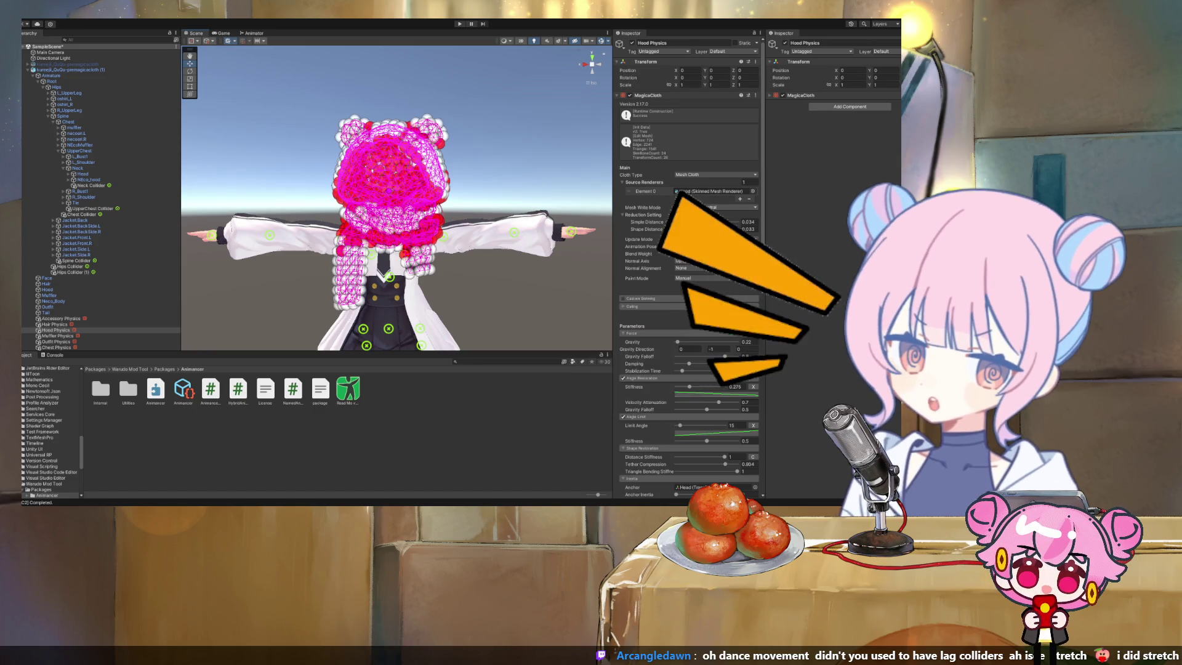
key("ctrl+p")
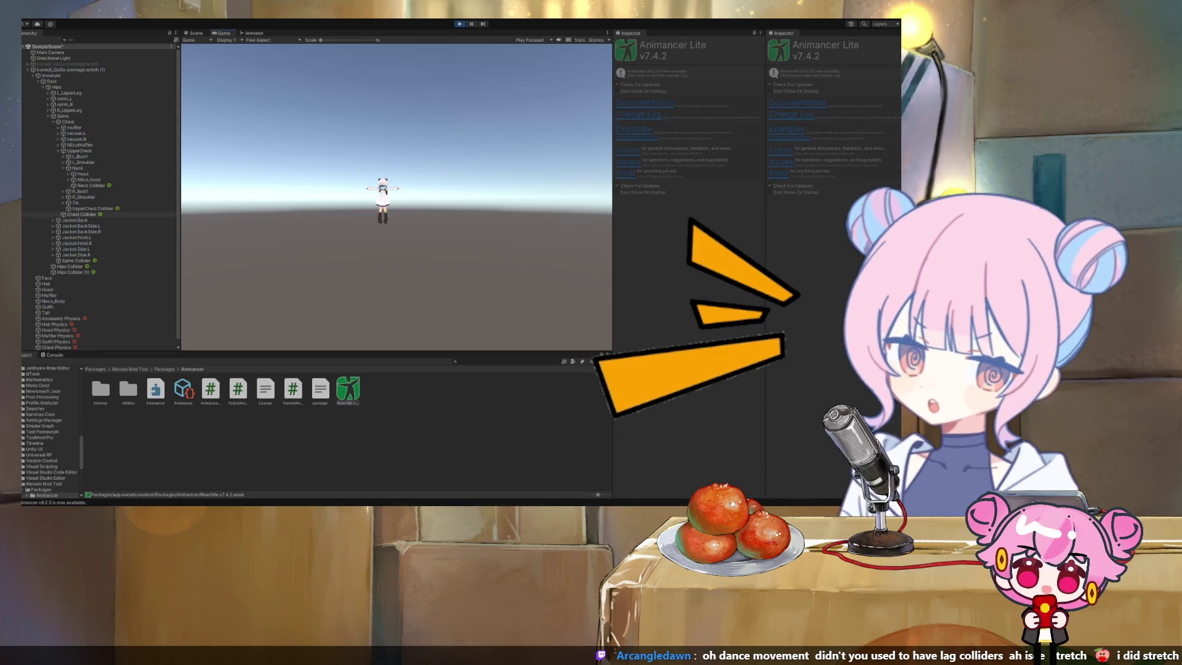
key("ctrl+1")
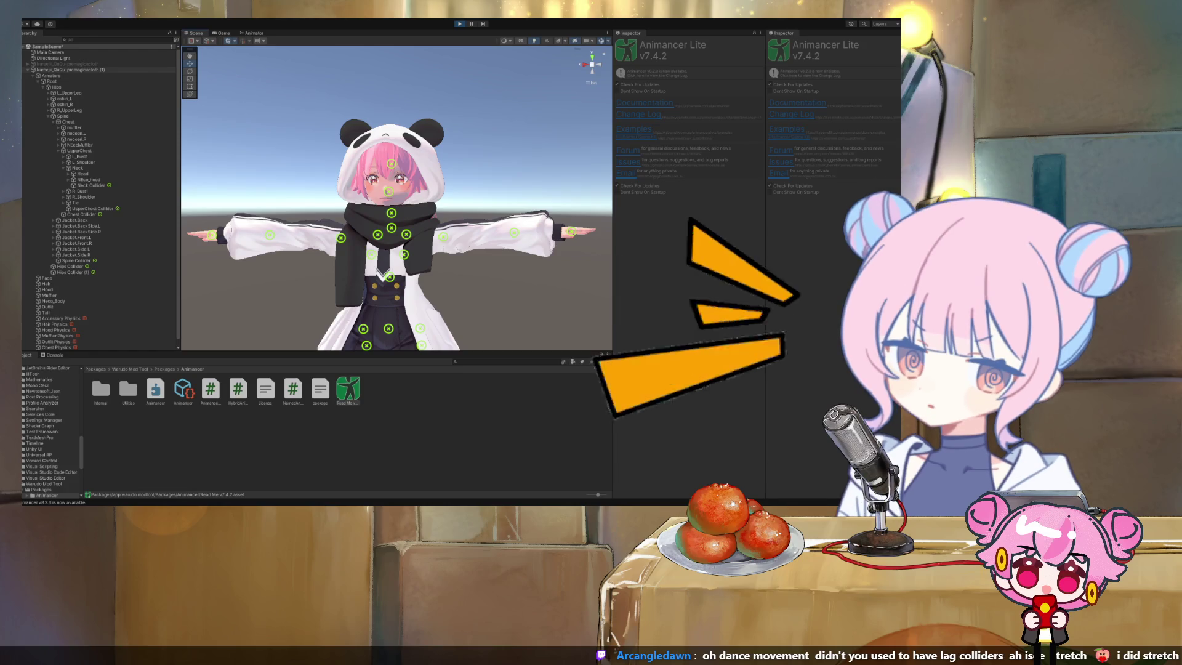
left_click(52, 81)
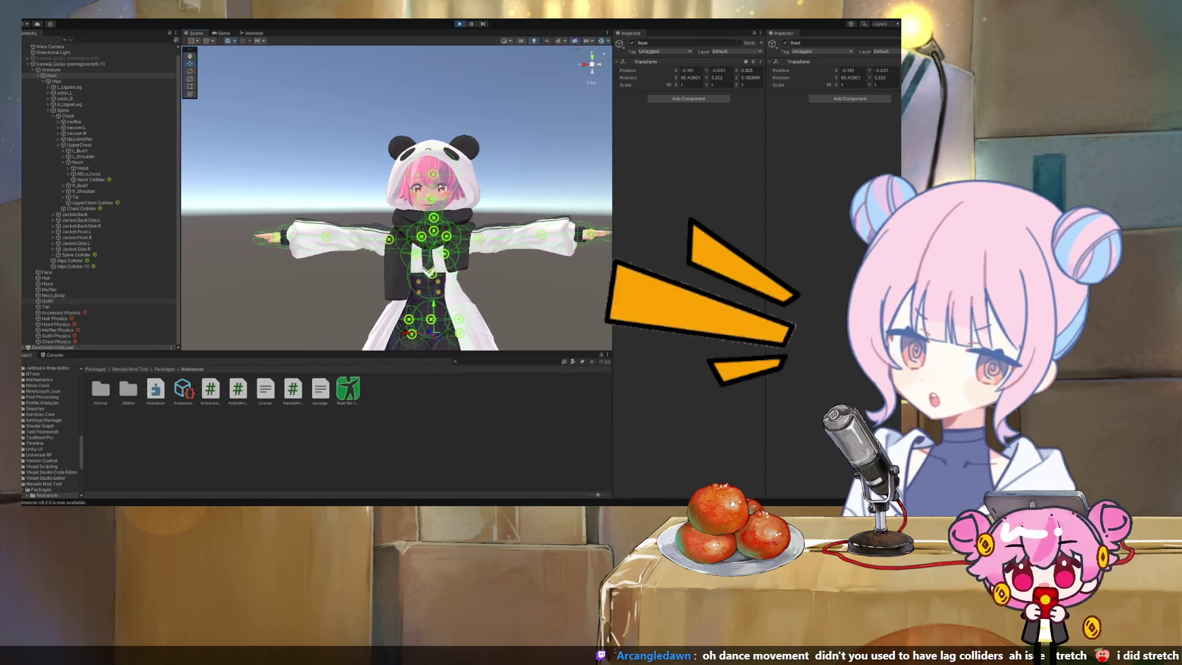
Inspect Hood Physics' MagicaCloth parameters during Play mode, then reselect Root
left_click(56, 324)
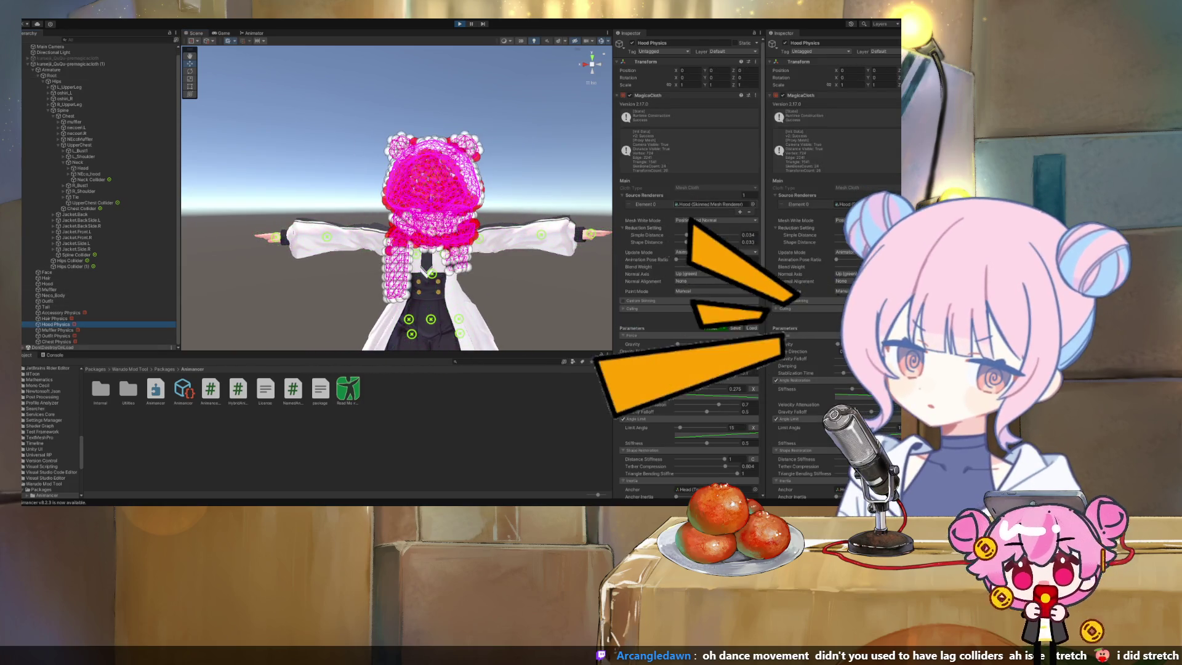
scroll(689, 265, "down", 5)
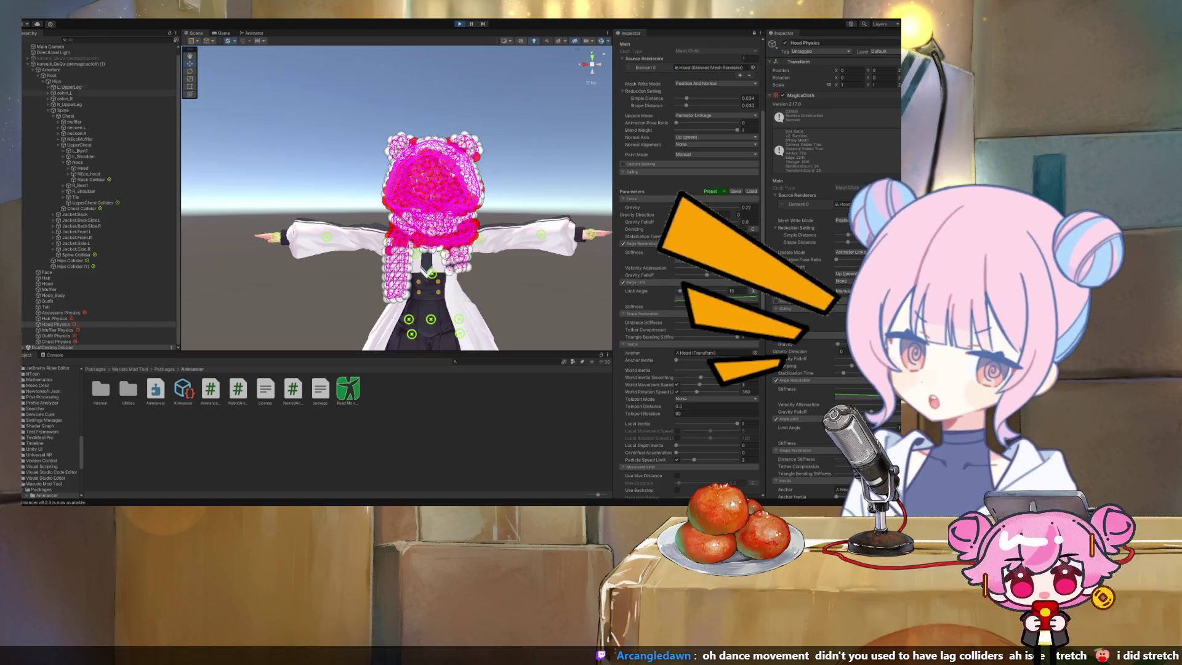
left_click(52, 75)
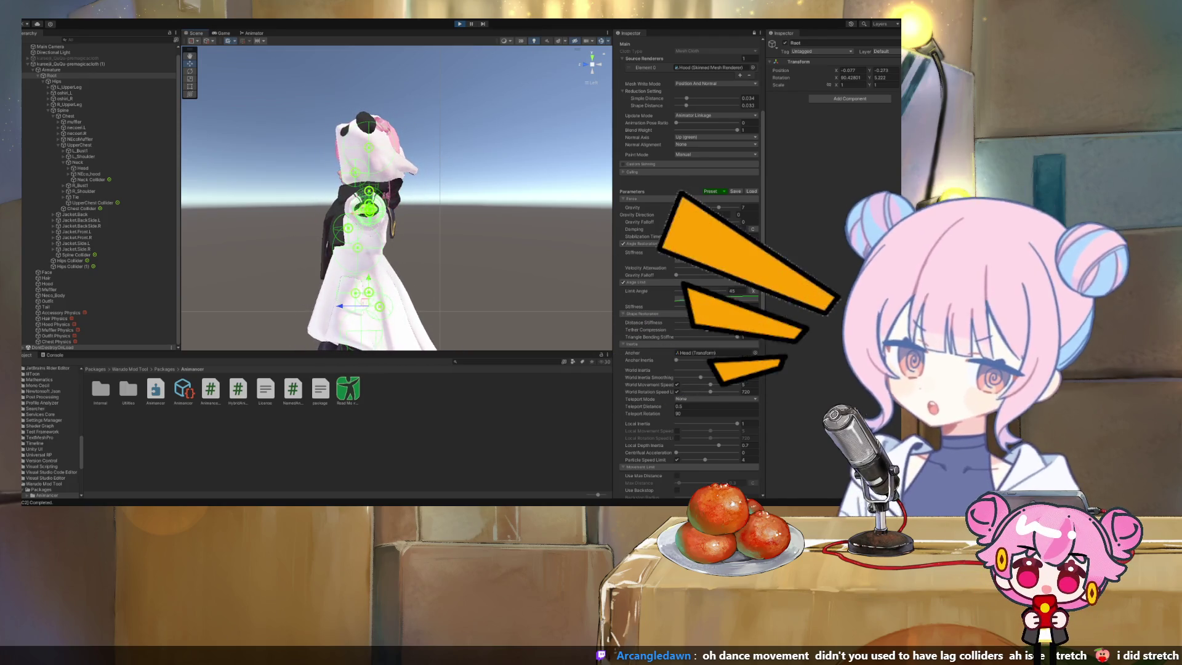
Add the Head Collider to the hood cloth's collider list
scroll(688, 265, "down", 10)
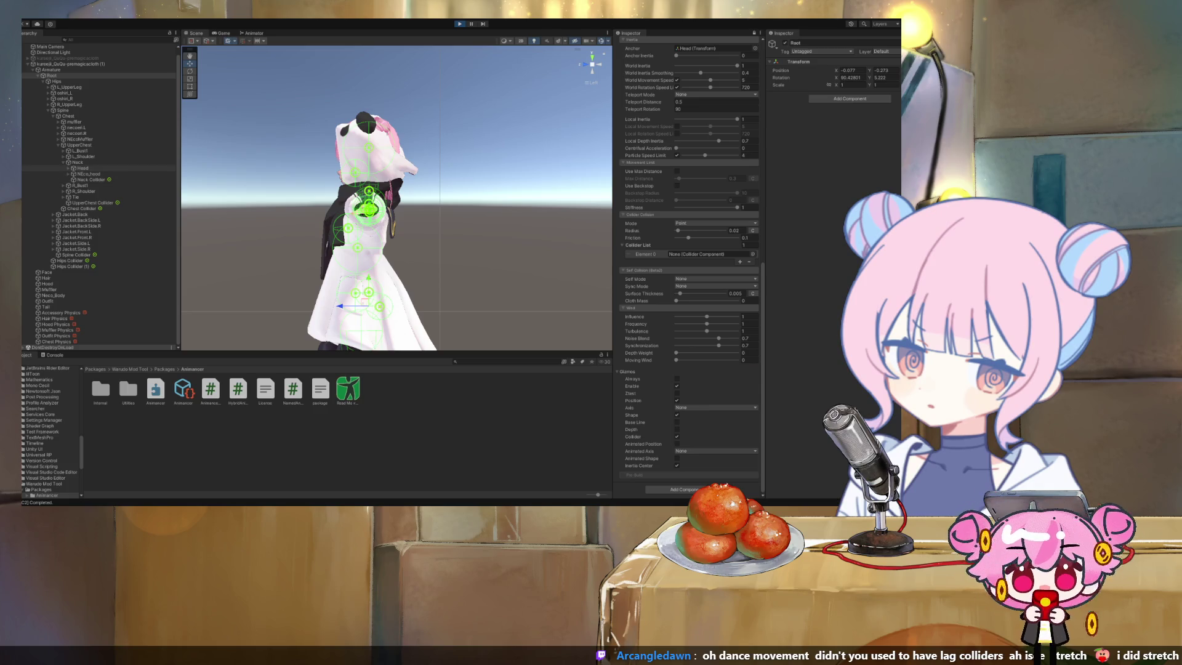
left_click(68, 168)
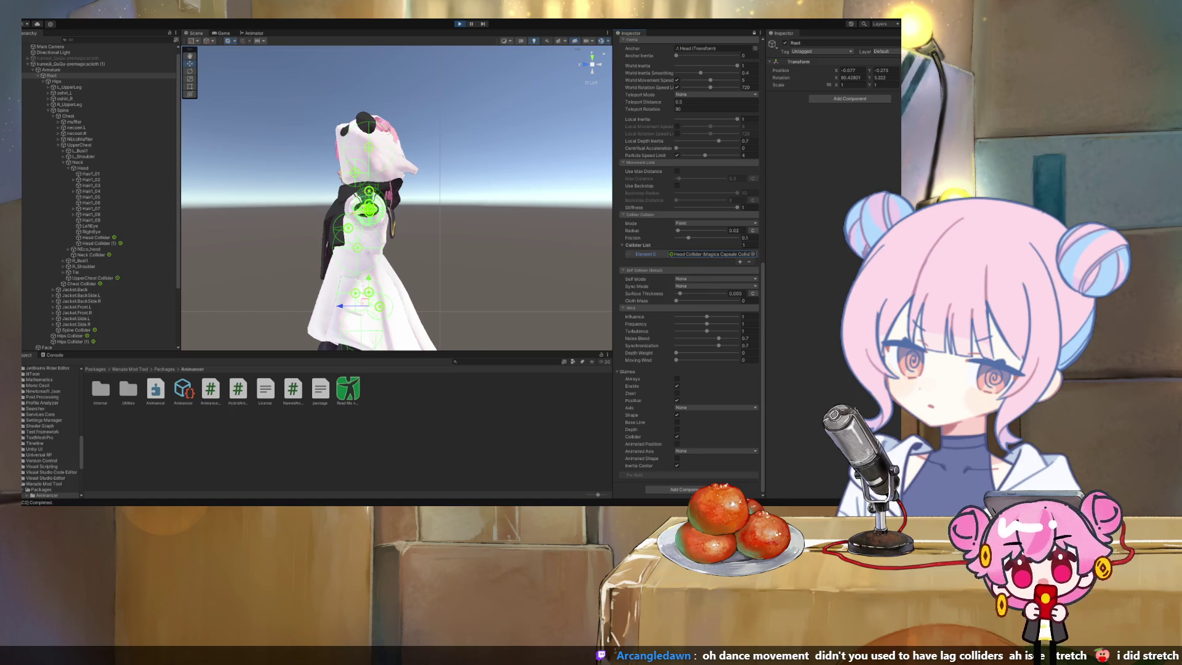
left_click(740, 262)
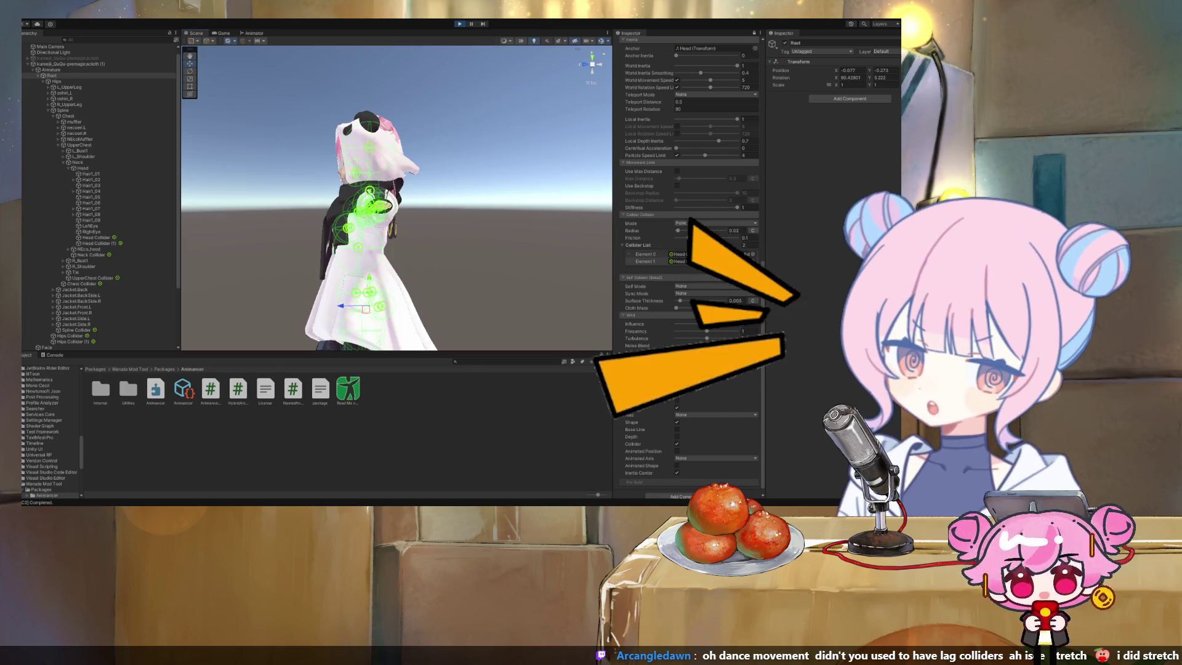
Set collider collision mode to Edge with radius 0.061 and enable Use Backstop
left_click(714, 223)
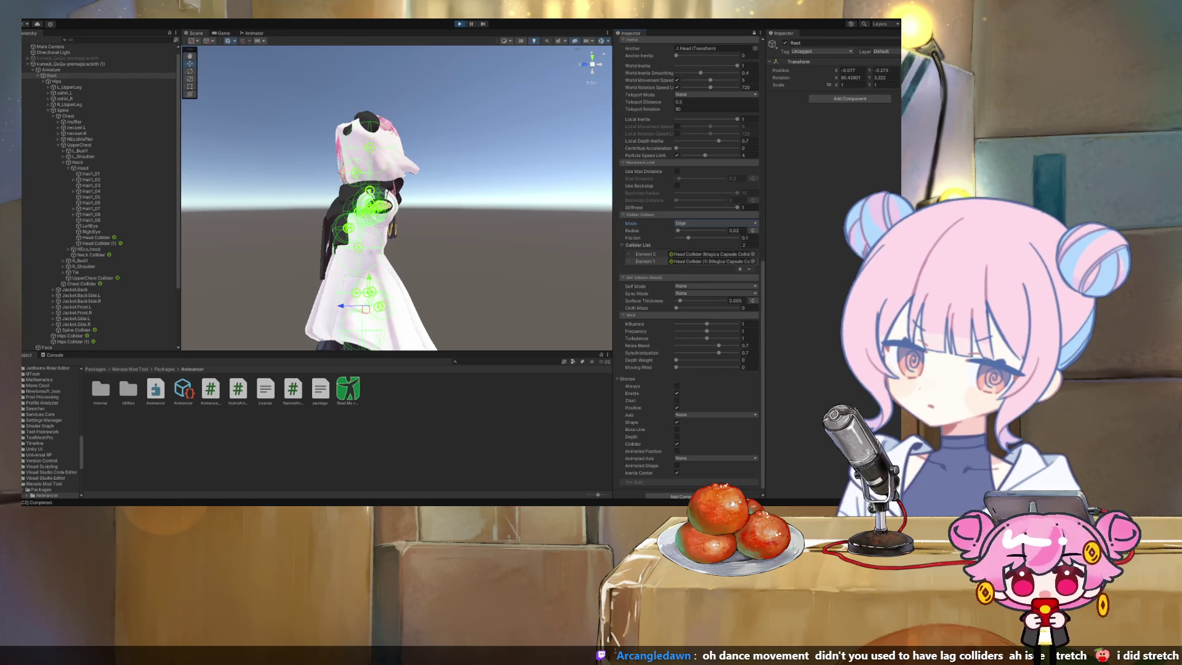
left_click_drag(678, 230, 694, 231)
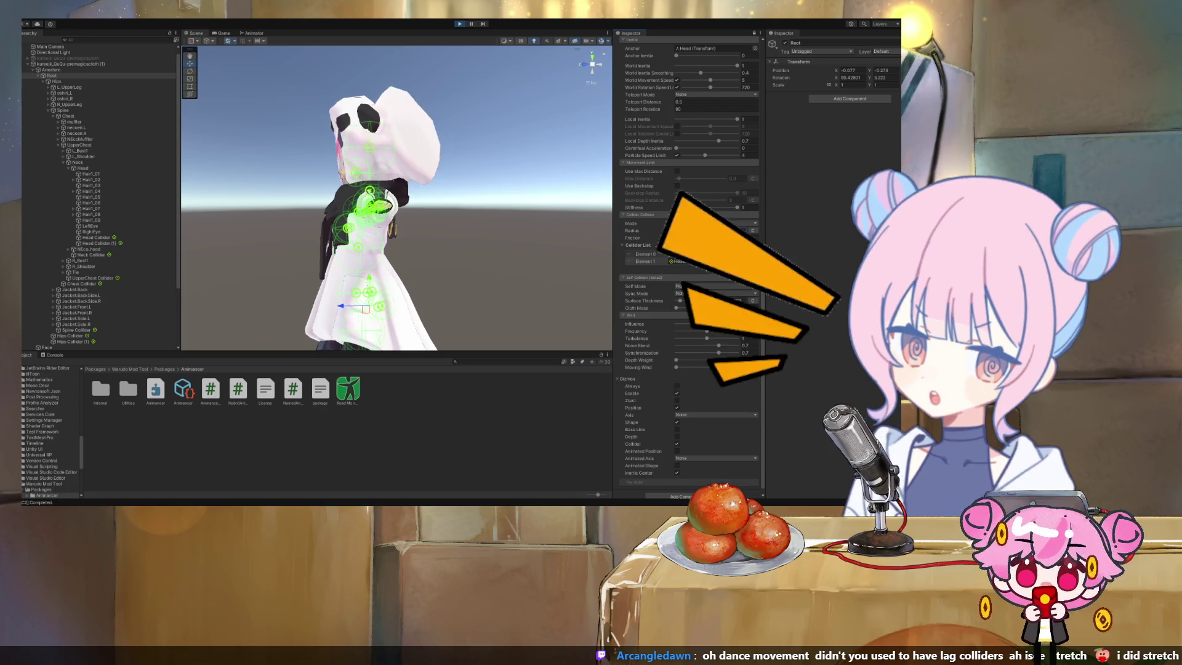
type("0.061")
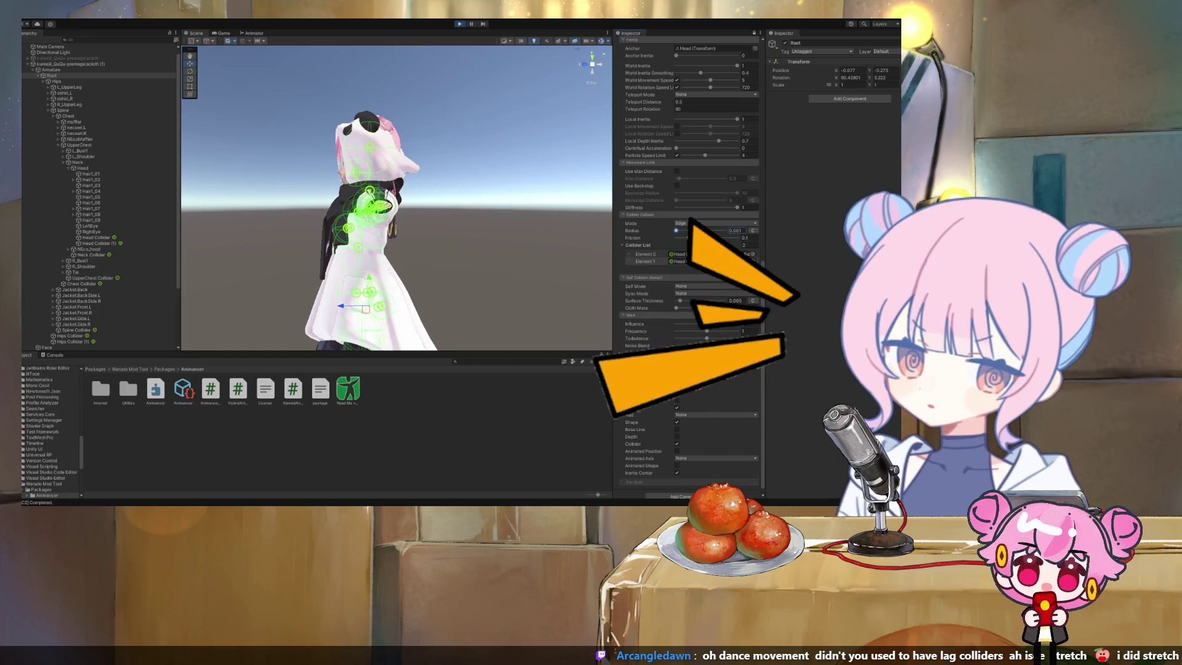
left_click(753, 230)
left_click(753, 231)
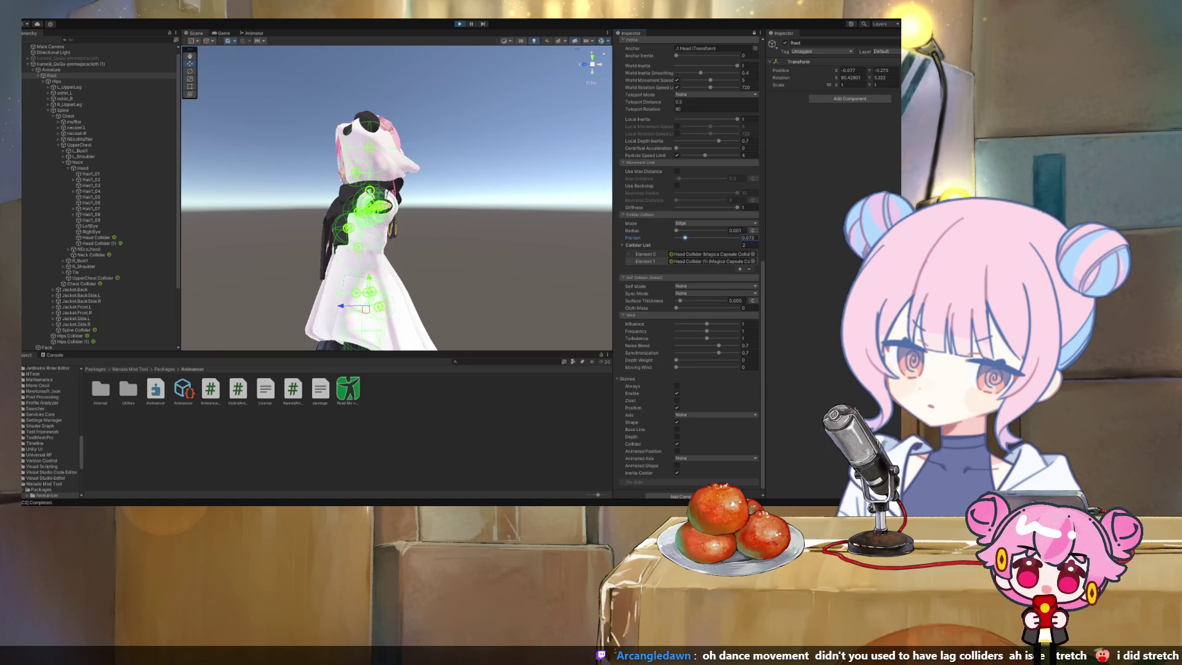
left_click(677, 186)
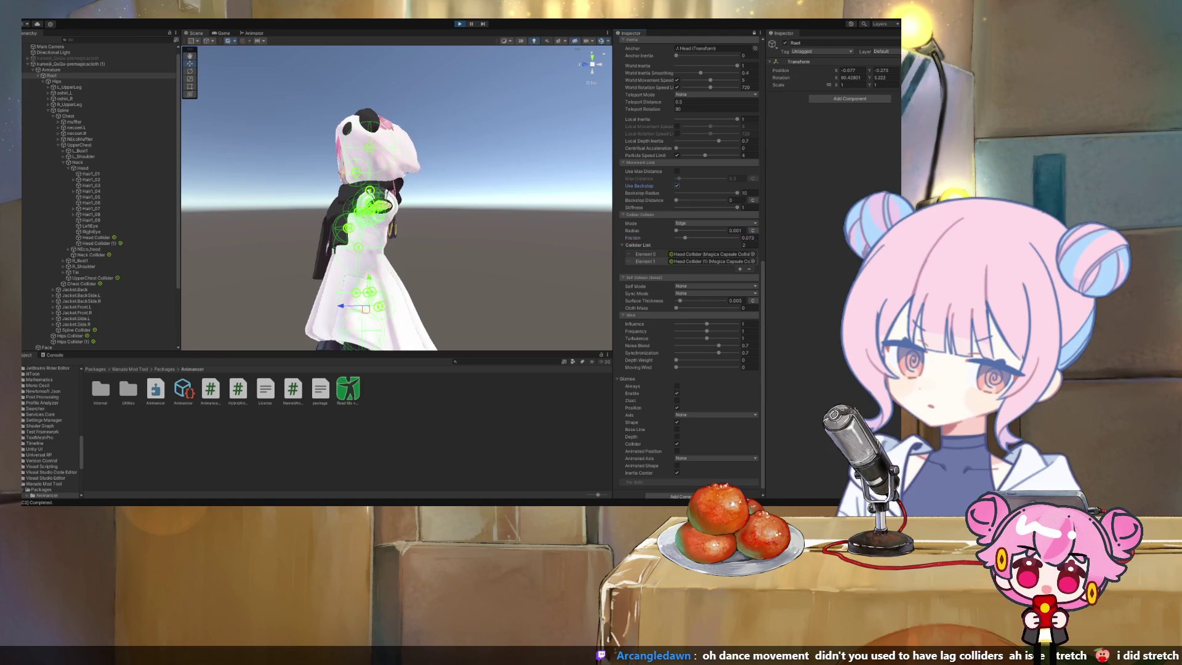
scroll(690, 265, "up", 3)
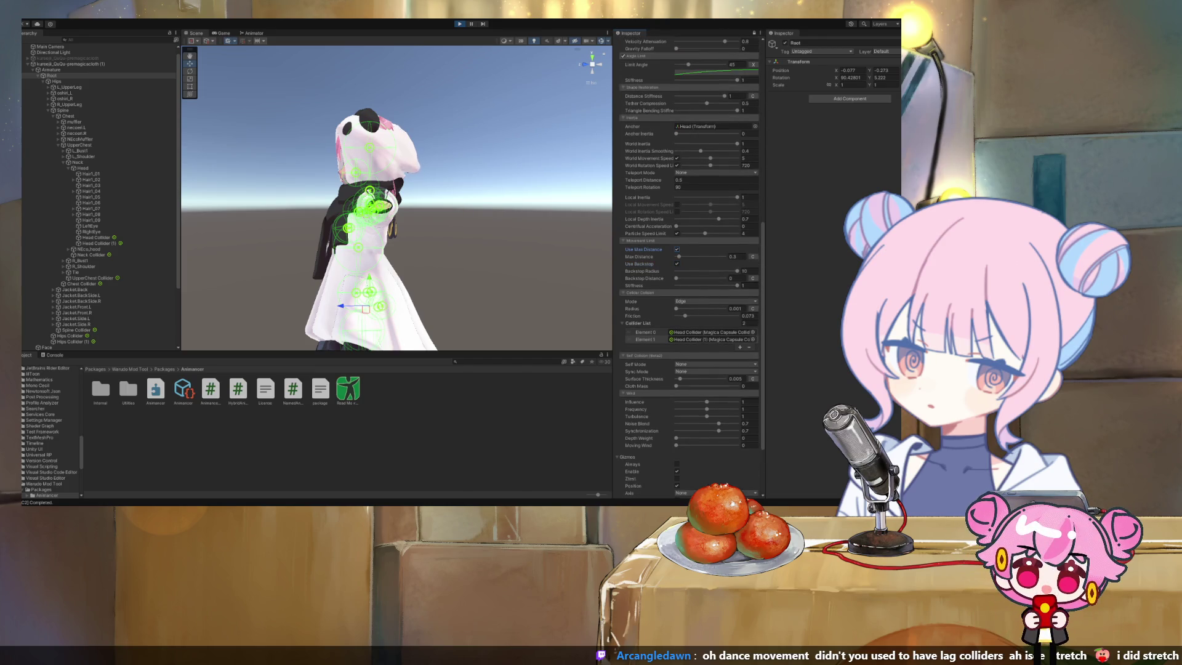
Undo the last cloth parameter change and show the Hips bone's transform
scroll(690, 265, "up", 1)
scroll(690, 265, "up", 10)
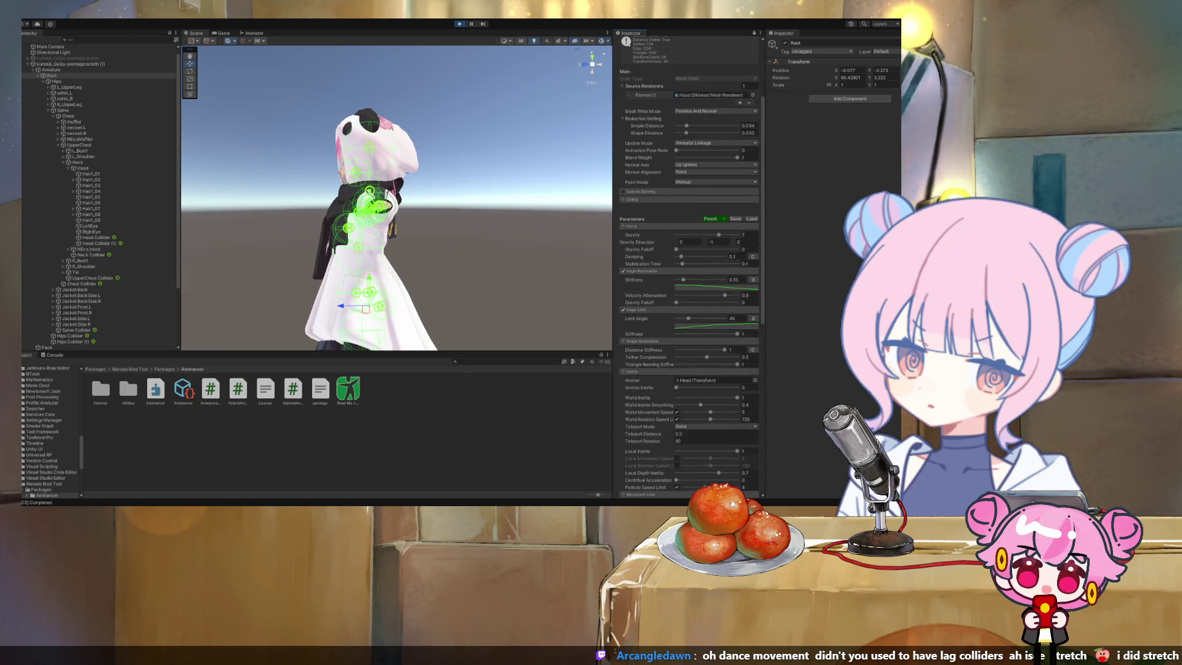
key("ctrl+z")
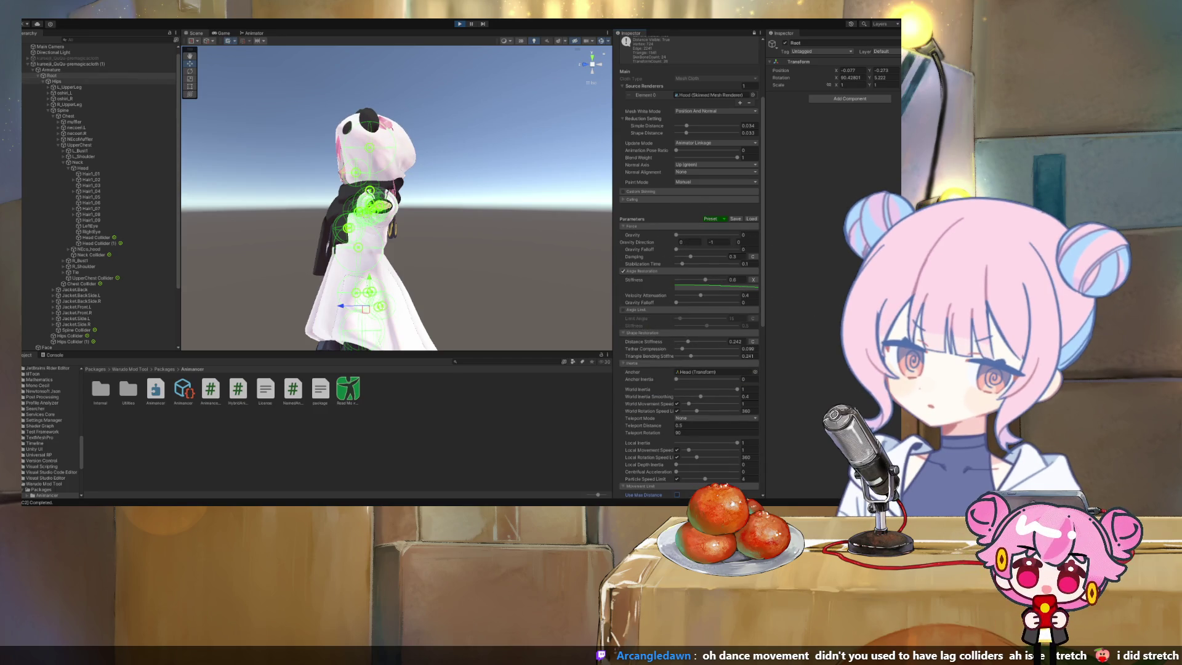
left_click(57, 81)
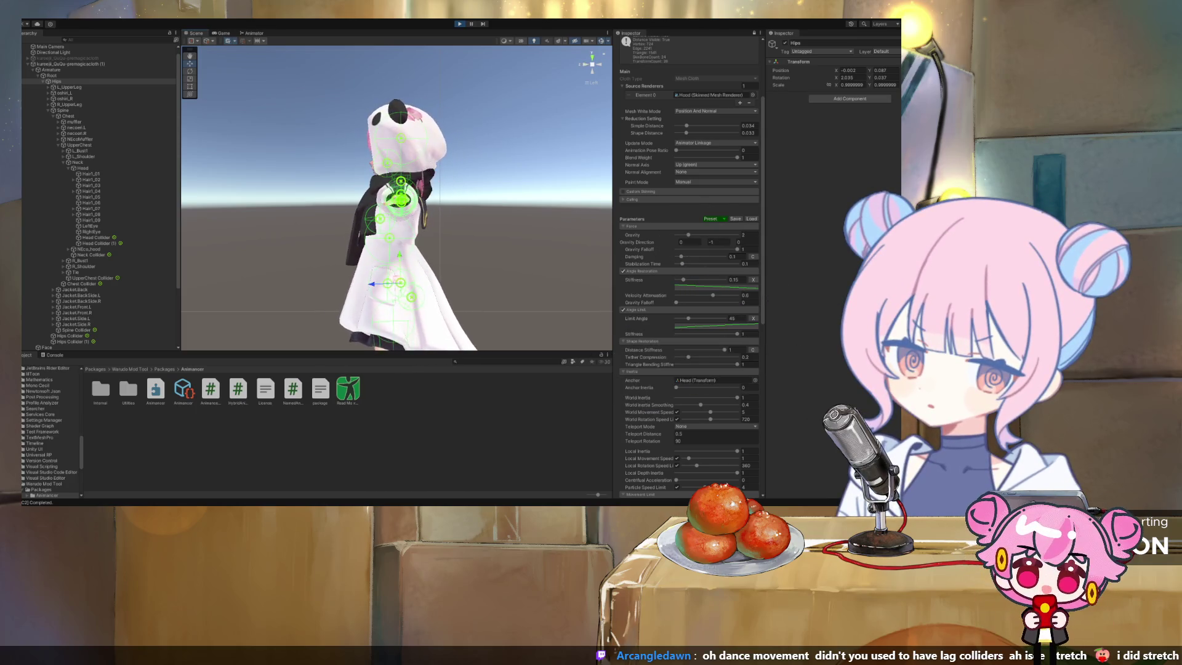
Drop the hood cloth's damping to near 0, raise stiffness to 0.105, and set limit angle 17
left_click(583, 64)
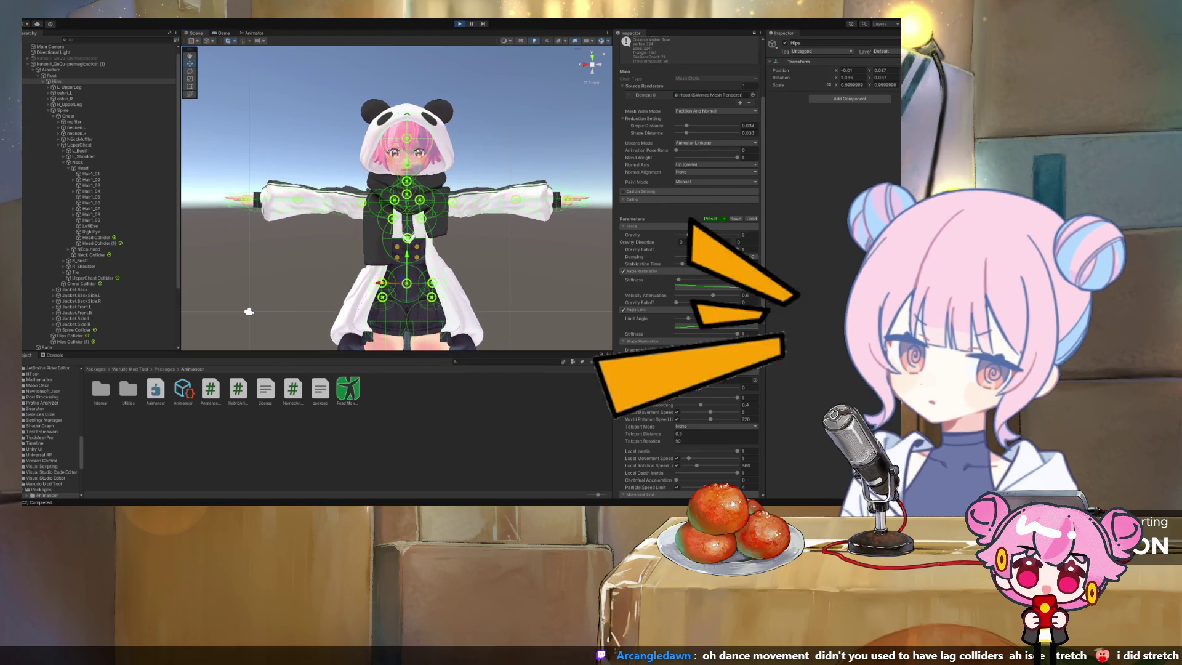
left_click_drag(702, 256, 677, 256)
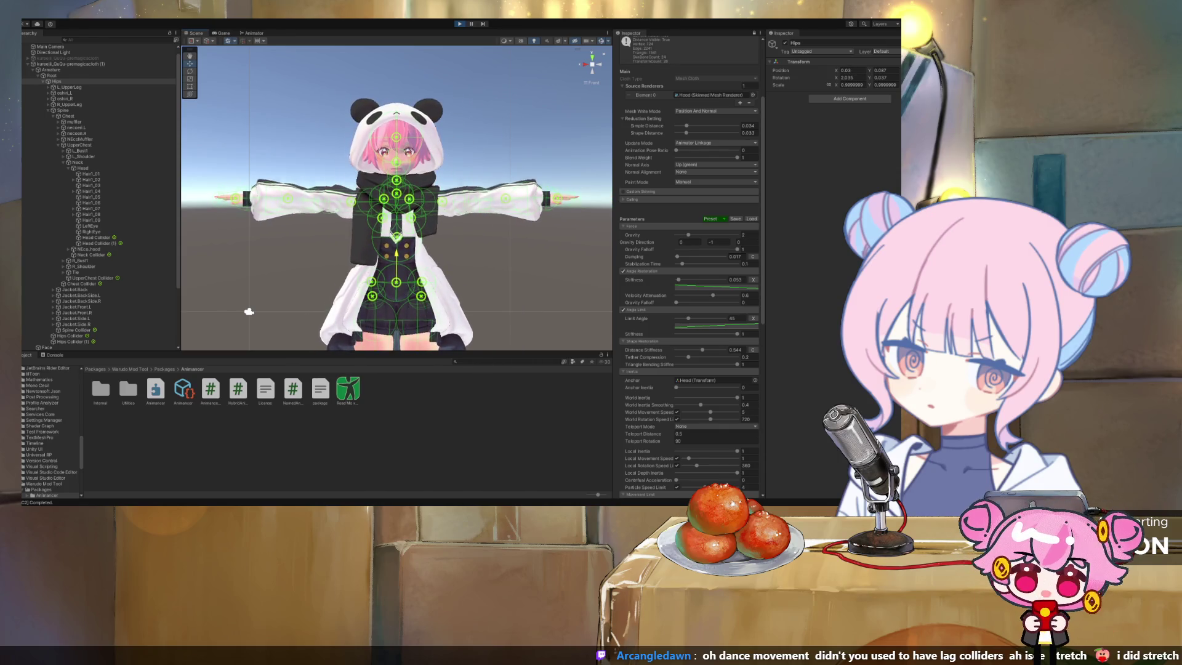
left_click_drag(248, 311, 344, 312)
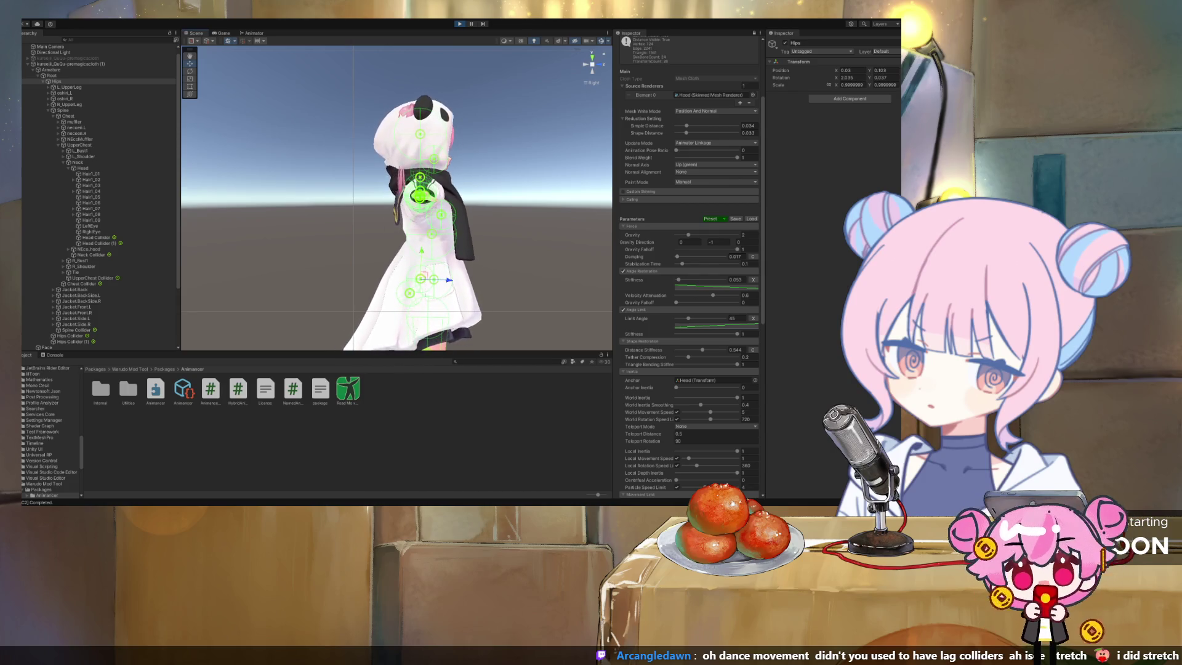
left_click_drag(678, 279, 681, 280)
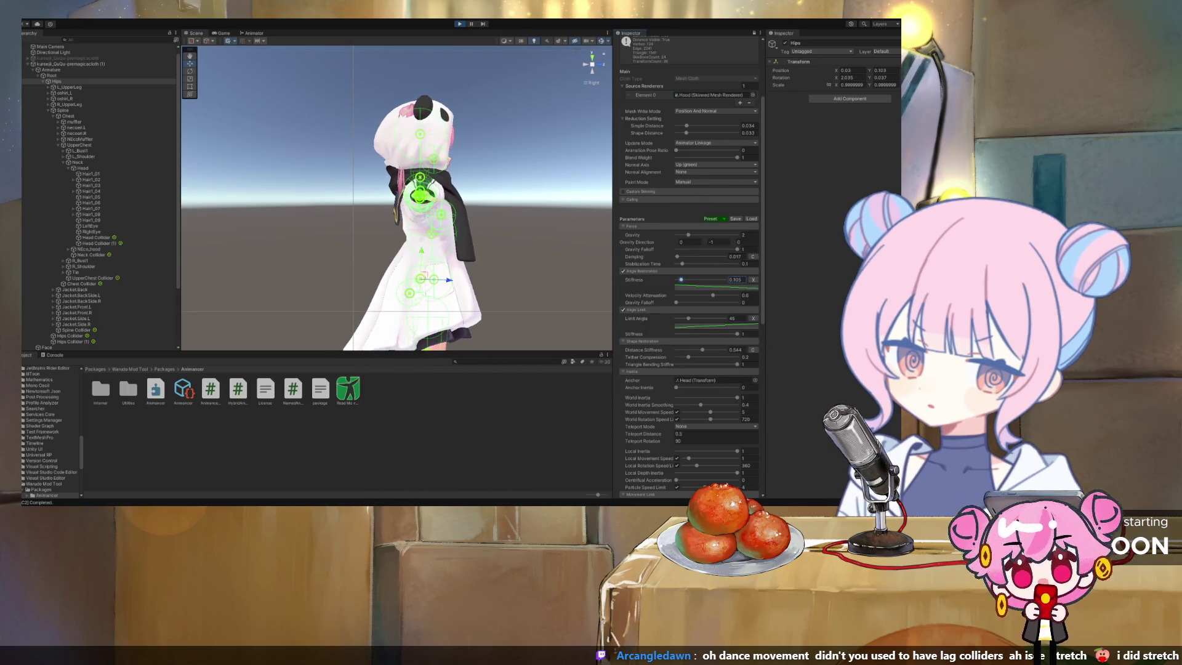
left_click_drag(684, 318, 681, 318)
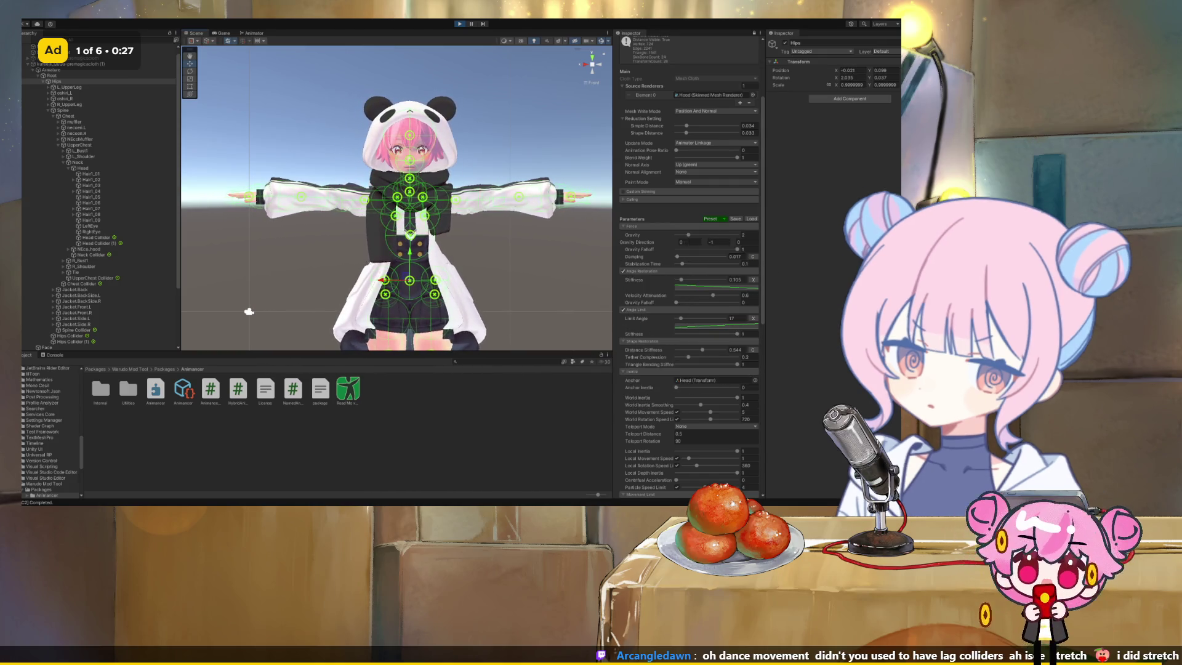
Frame the scarf up close and switch the muffler's Paint Attribute from Fixed to Move
scroll(689, 277, "up", 3)
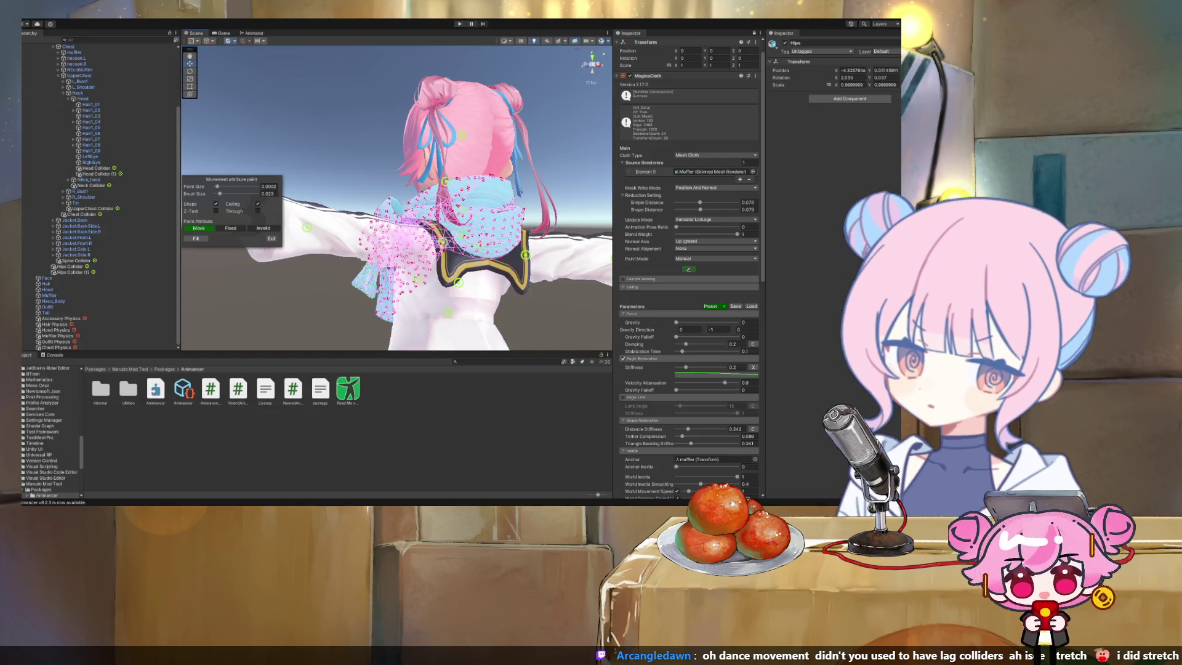
mouse_move(431, 203)
left_mouse_down()
mouse_move(308, 203)
mouse_move(296, 191)
left_mouse_up()
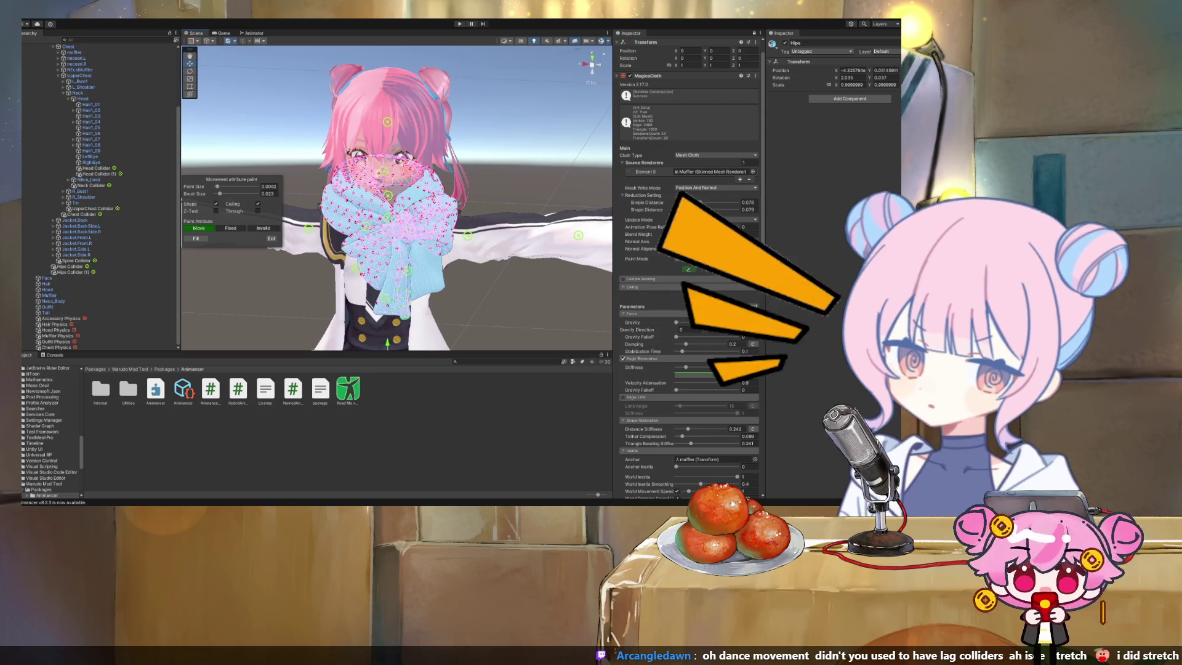
left_click_drag(308, 203, 283, 197)
left_click_drag(394, 197, 370, 197)
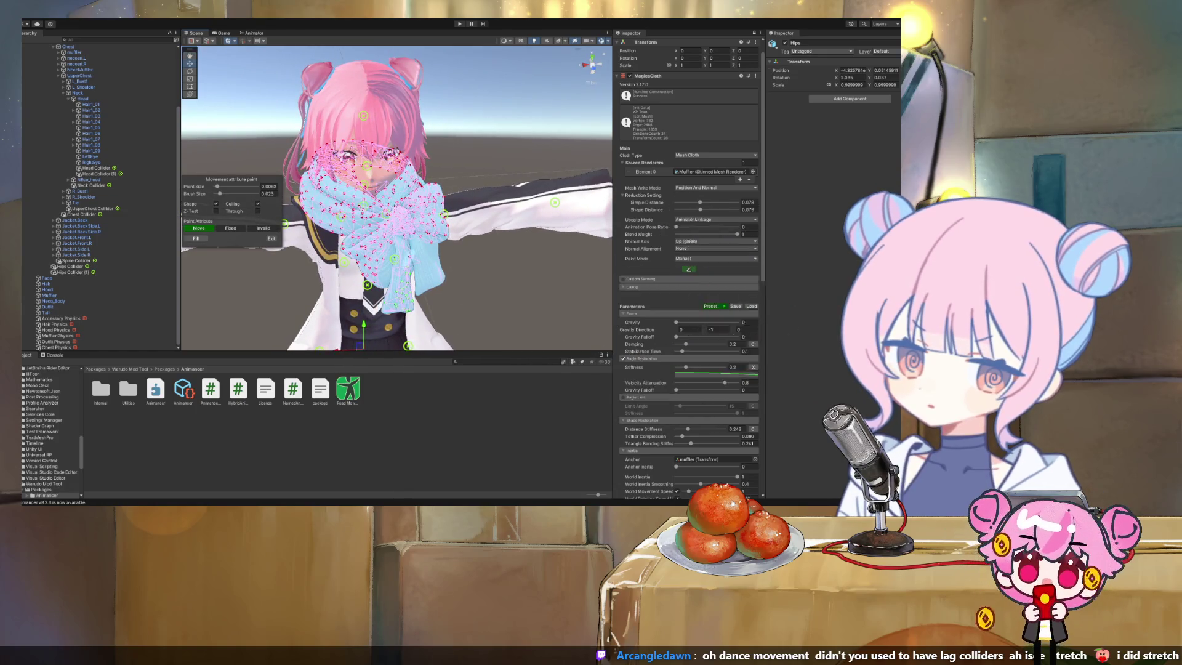
mouse_move(370, 197)
left_mouse_down()
mouse_move(360, 157)
mouse_move(360, 173)
left_mouse_up()
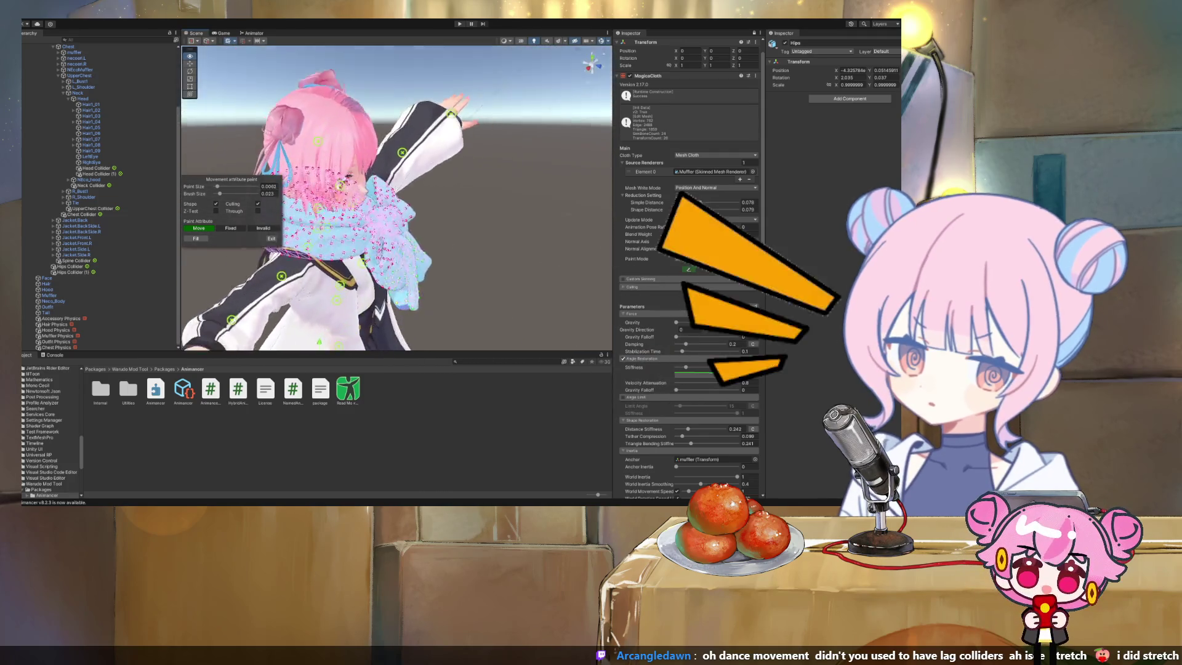
left_click(230, 228)
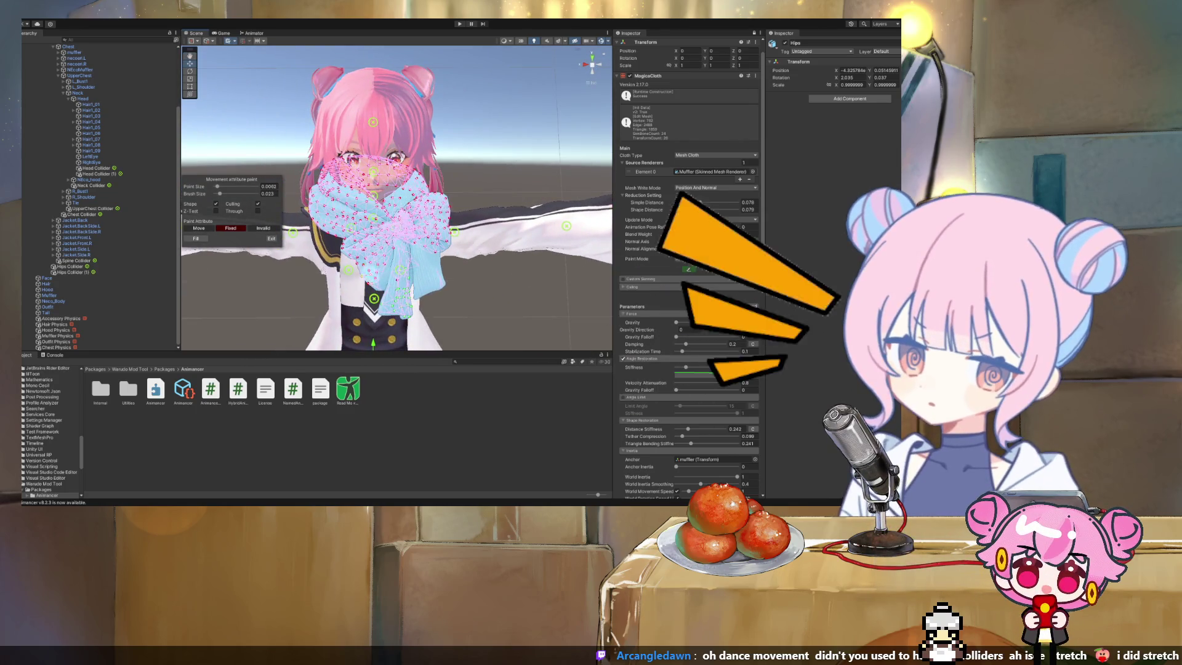
left_click(199, 228)
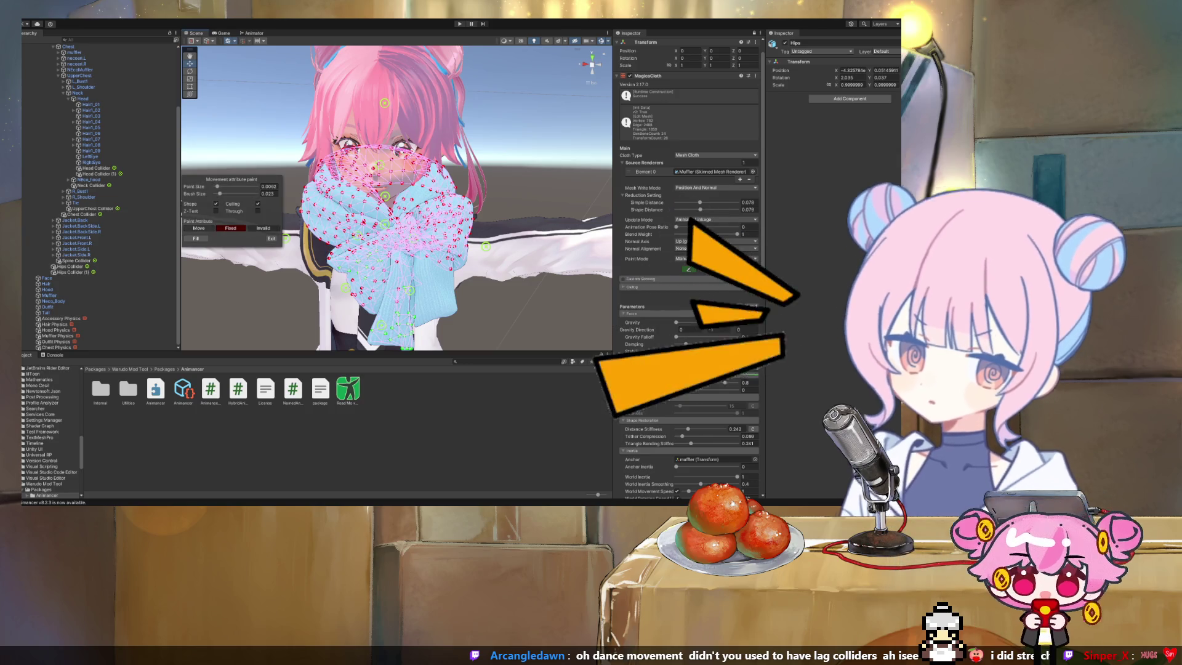
left_click(198, 227)
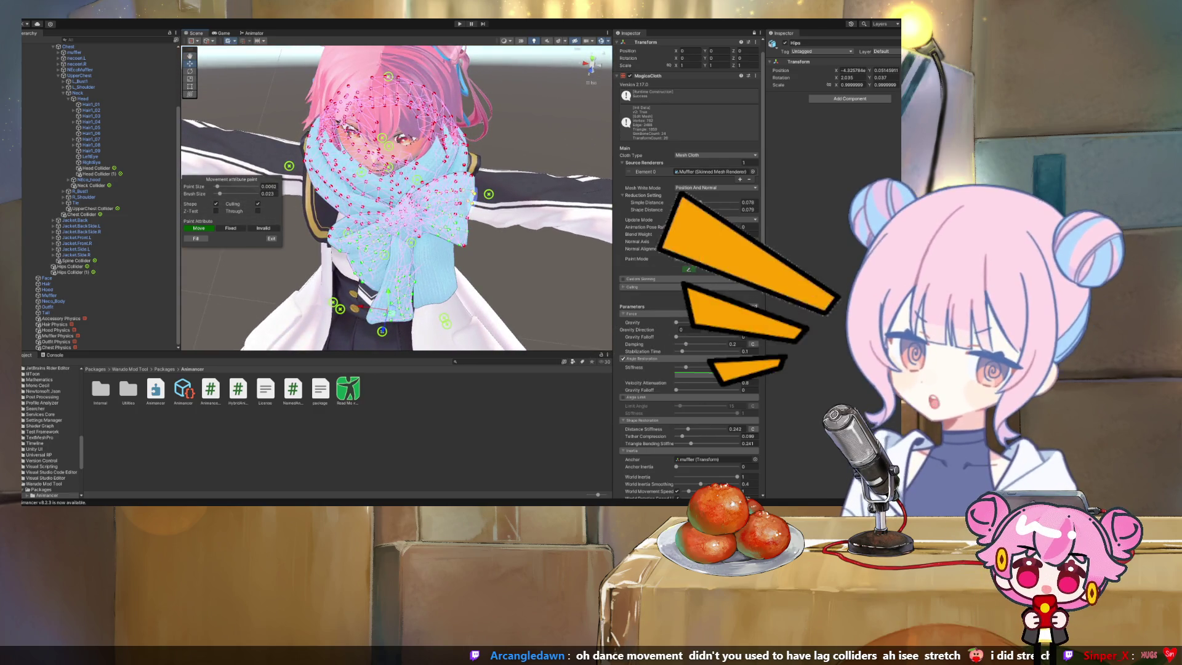
Orbit down and around the avatar to see the back of the muffler
left_click_drag(394, 185, 425, 246)
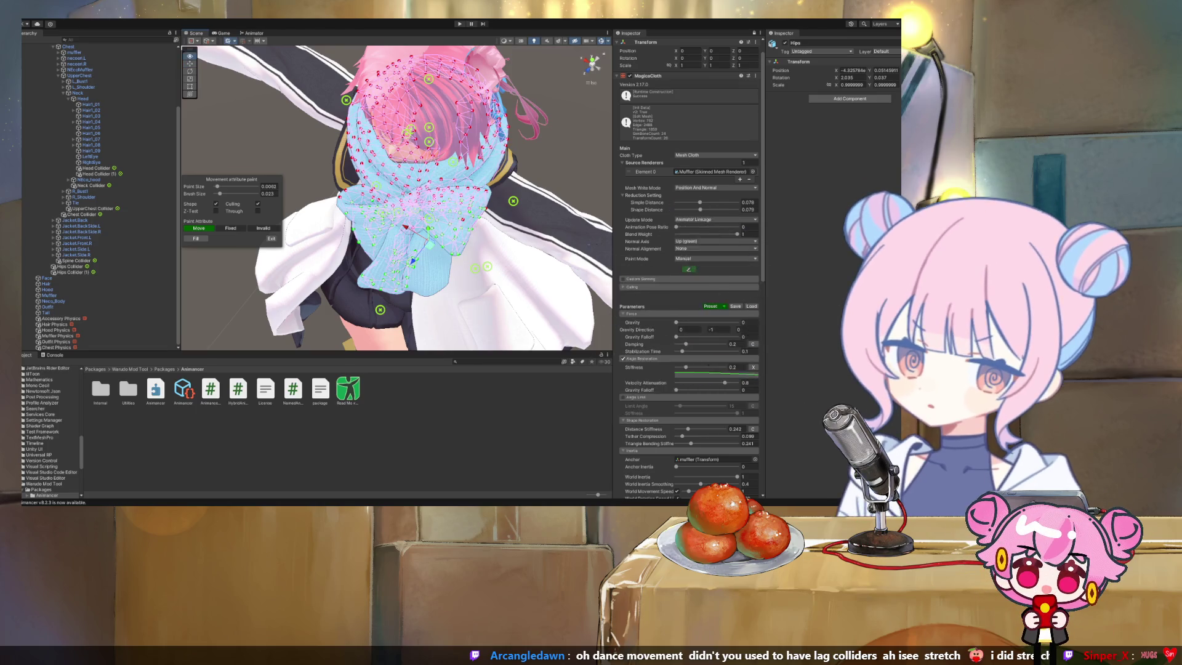
left_click_drag(400, 197, 437, 206)
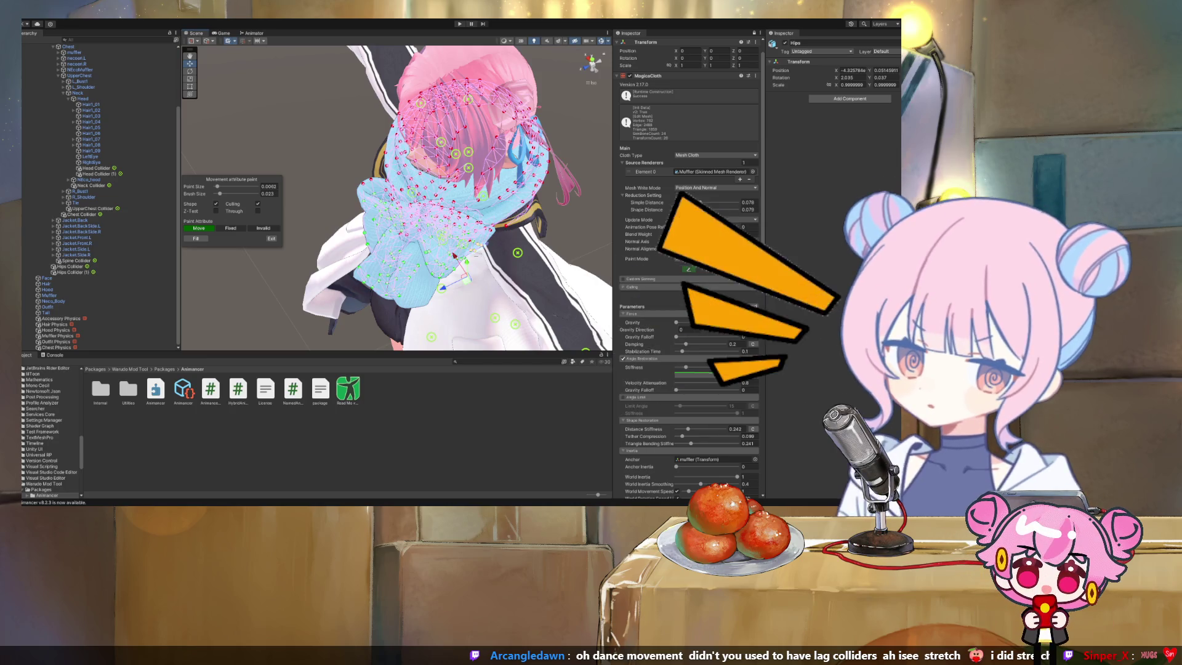
left_click_drag(438, 203, 474, 200)
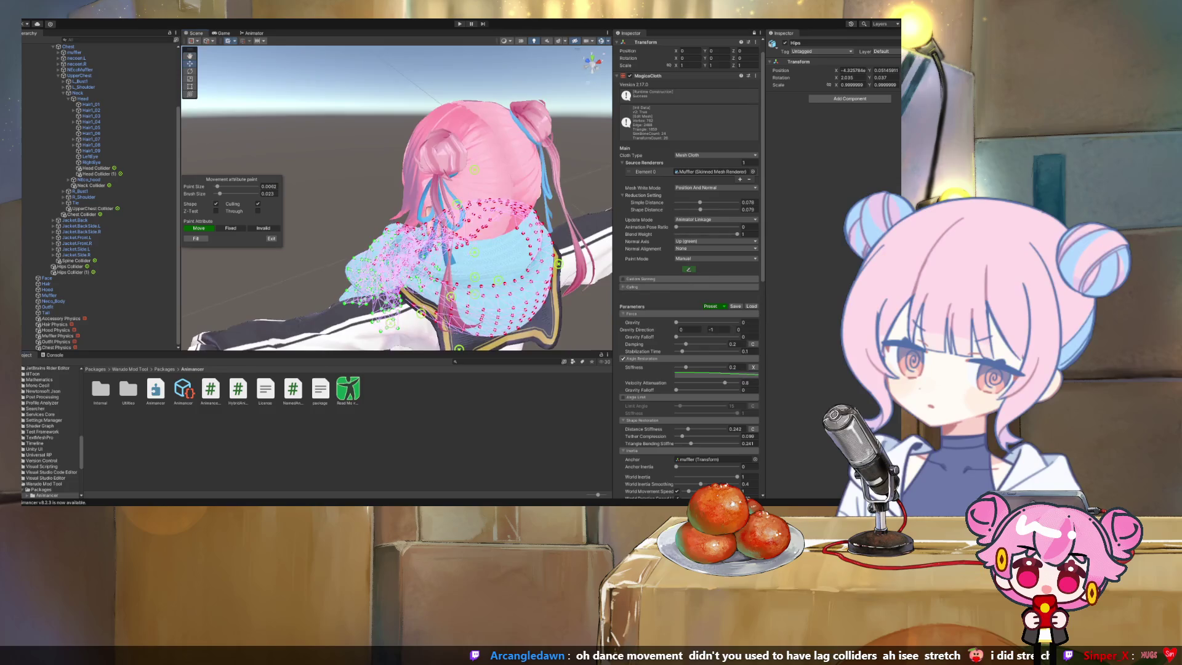
Give the Project file list more room and orbit from the muffler's back to the front
mouse_move(394, 352)
left_mouse_down()
mouse_move(394, 271)
mouse_move(394, 354)
left_mouse_up()
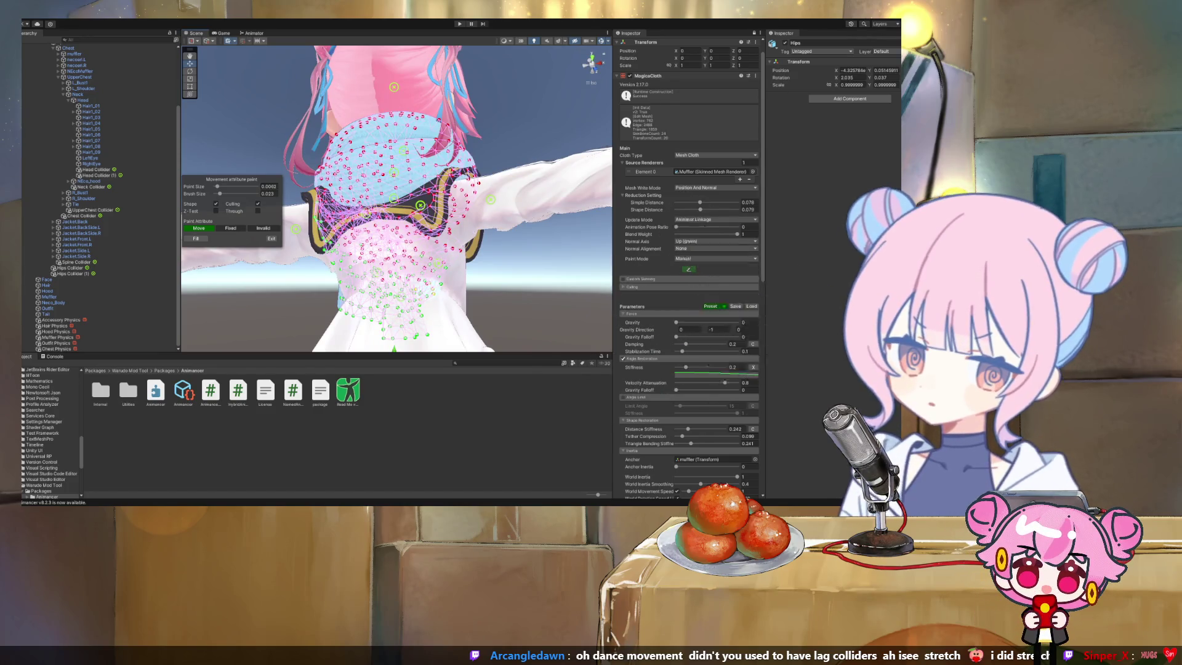
left_click_drag(431, 95, 607, 97)
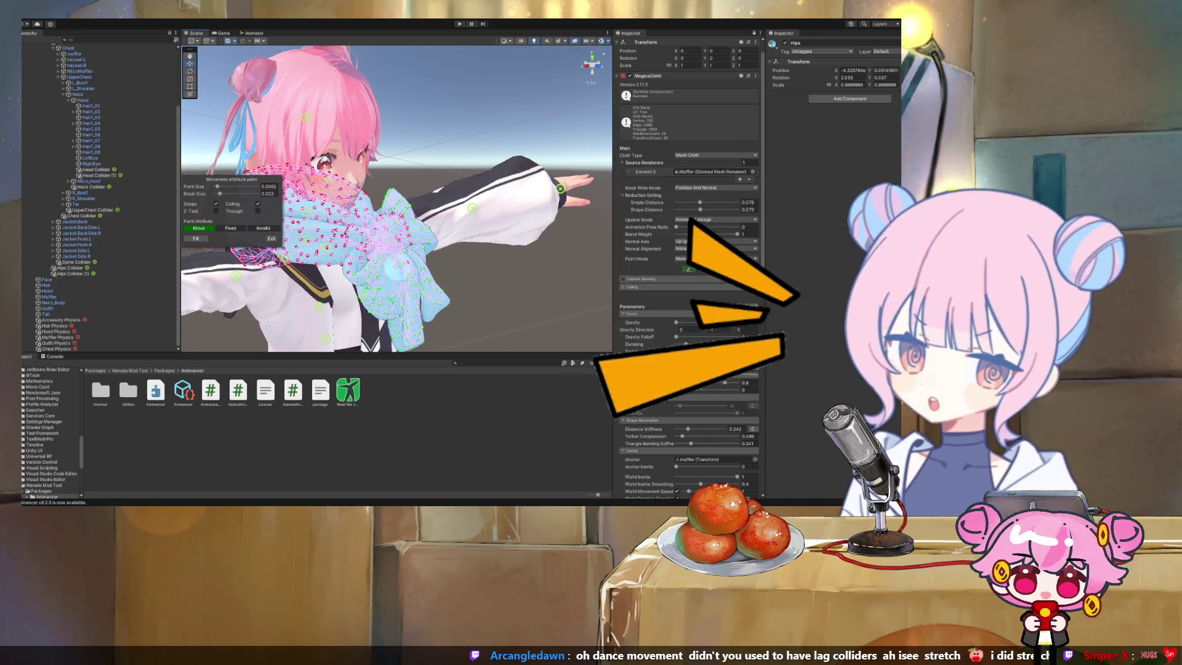
left_click_drag(606, 97, 456, 96)
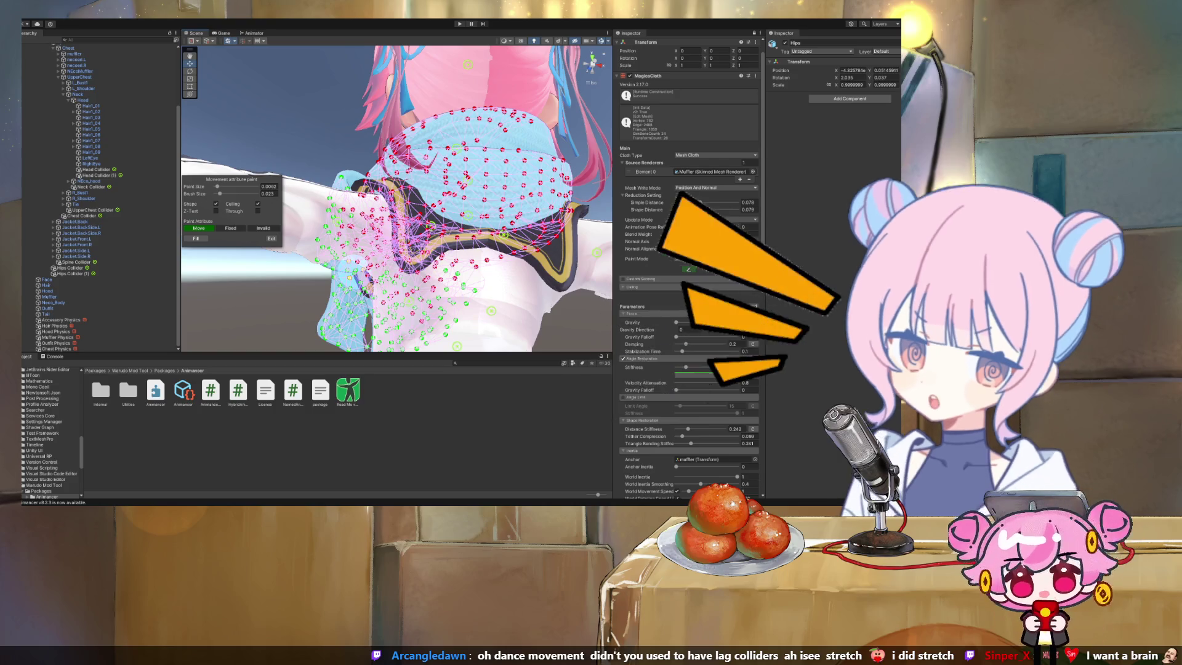
Turn the view to face the muffler bow and set the paint Brush Size to 0.031
mouse_move(504, 235)
left_mouse_down()
mouse_move(398, 233)
mouse_move(246, 305)
mouse_move(188, 309)
left_mouse_up()
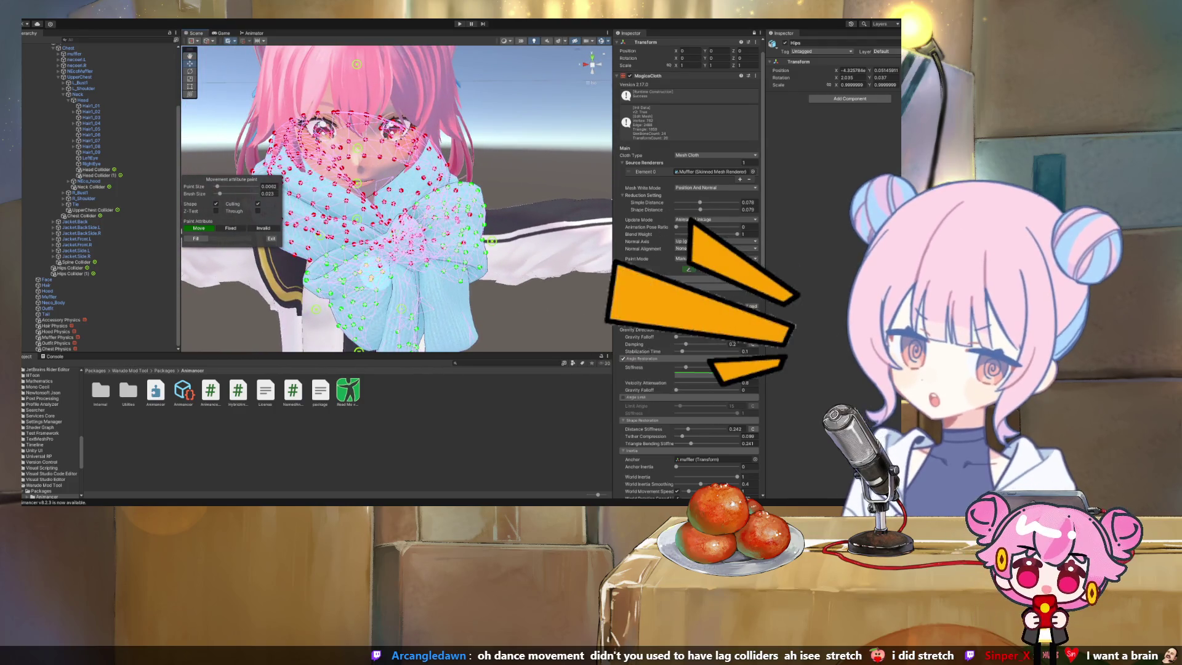
left_click_drag(394, 197, 370, 203)
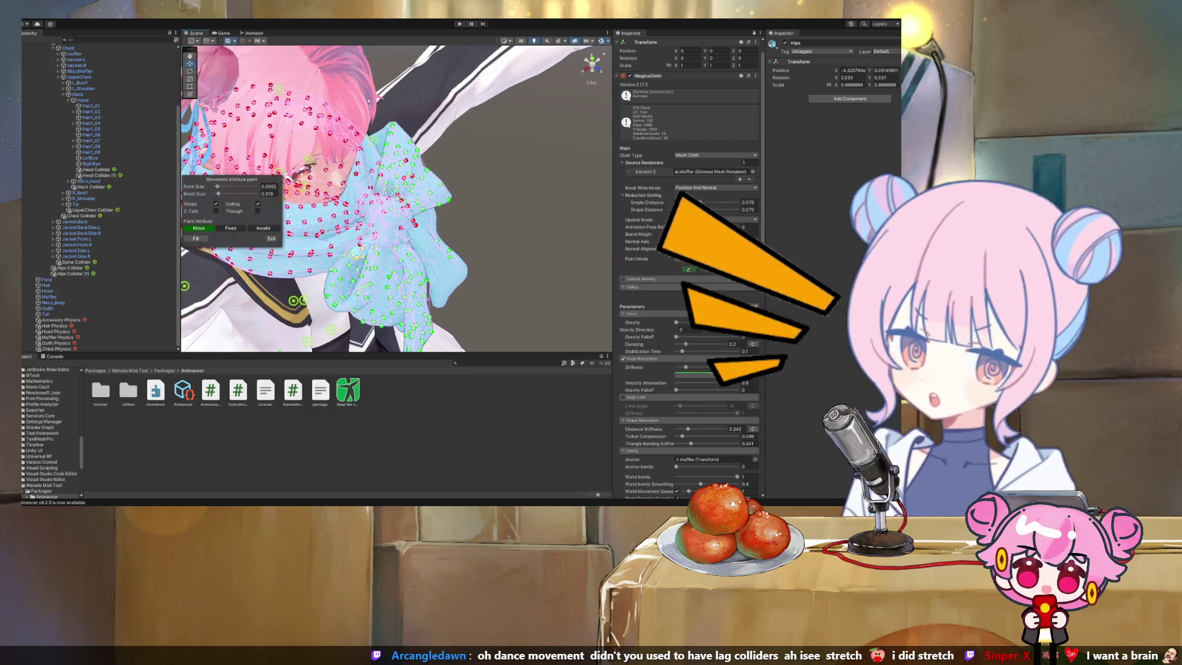
left_click_drag(218, 193, 217, 193)
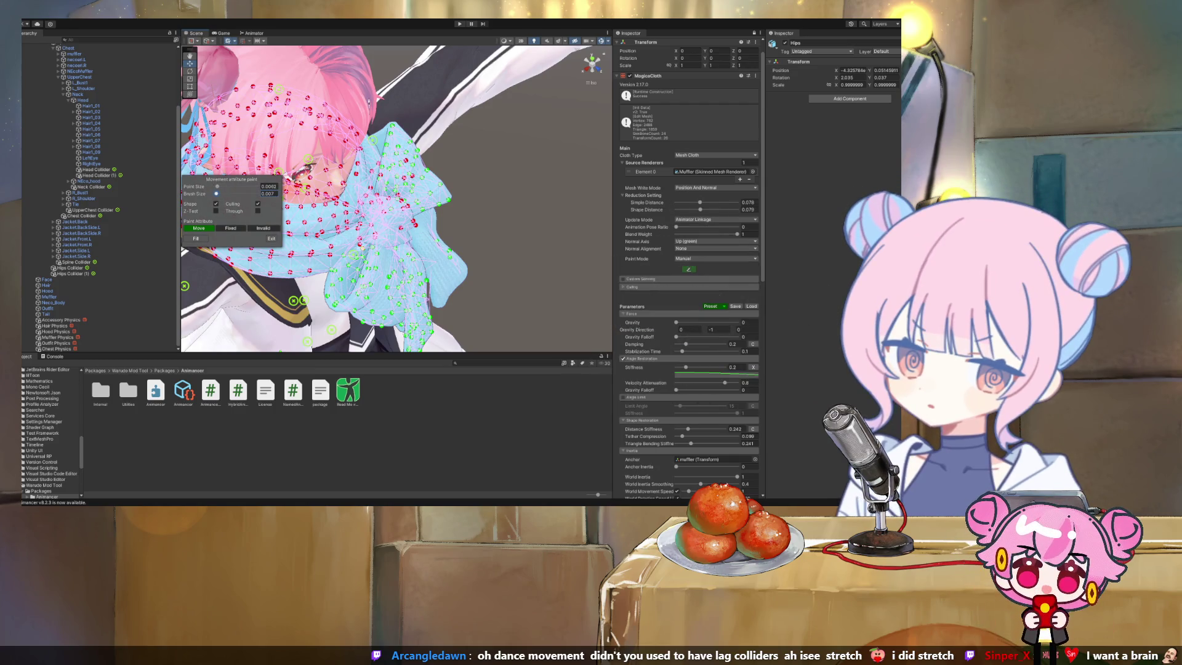
scroll(394, 197, "up", 5)
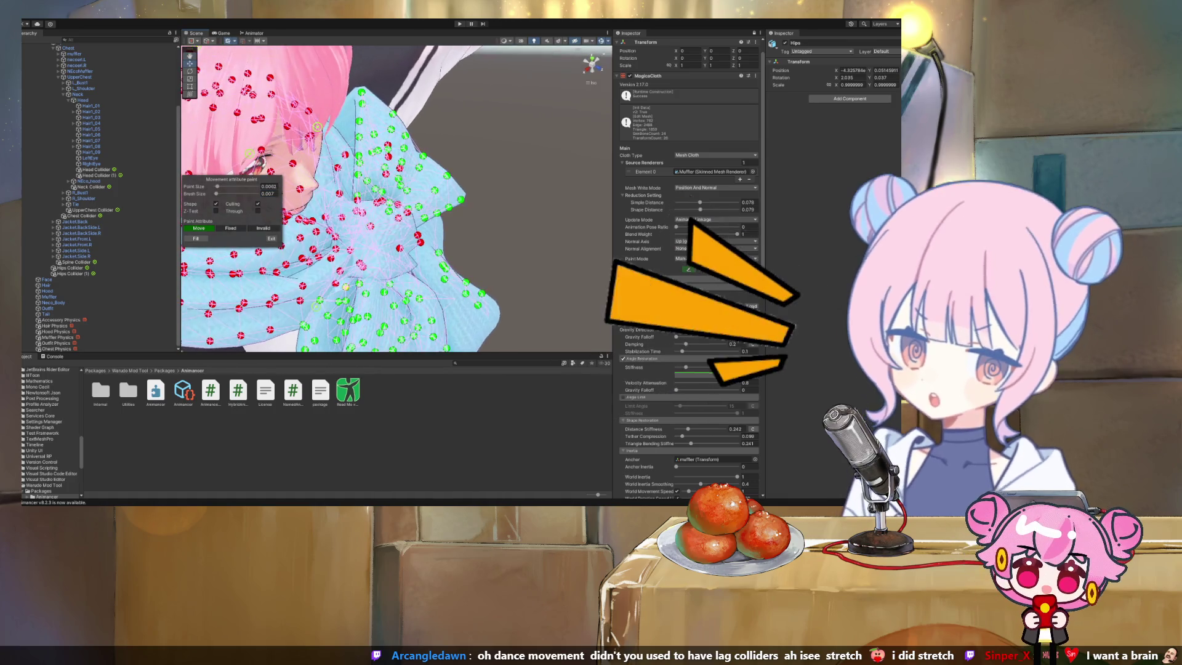
left_click_drag(395, 197, 345, 197)
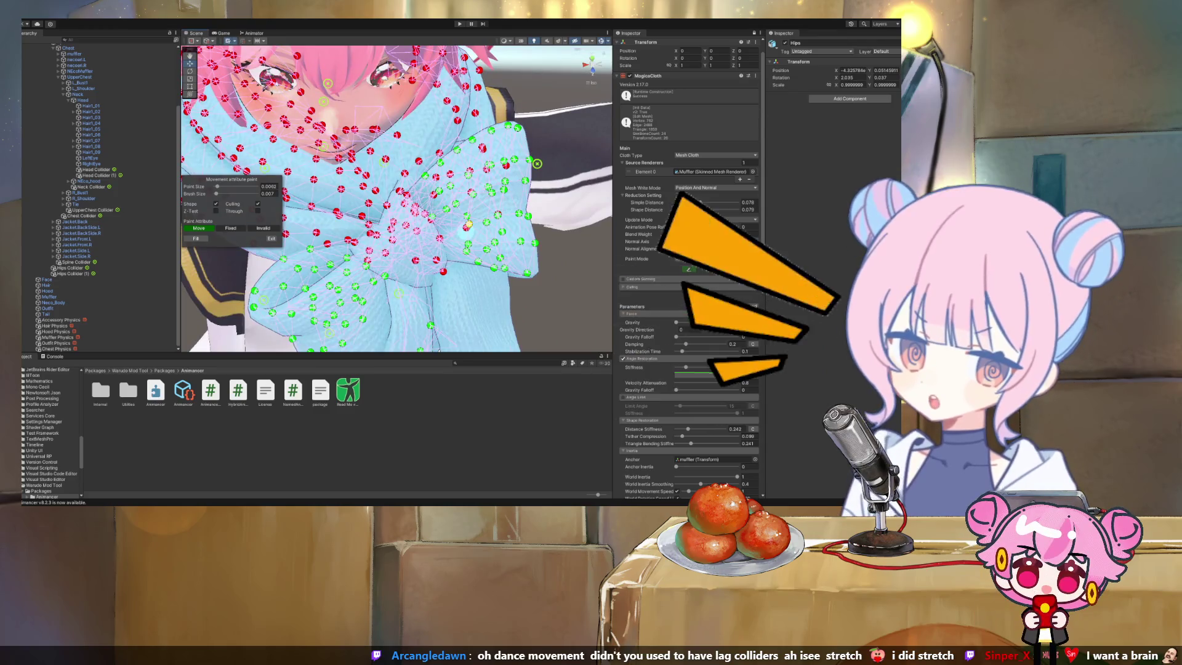
left_click_drag(537, 164, 577, 253)
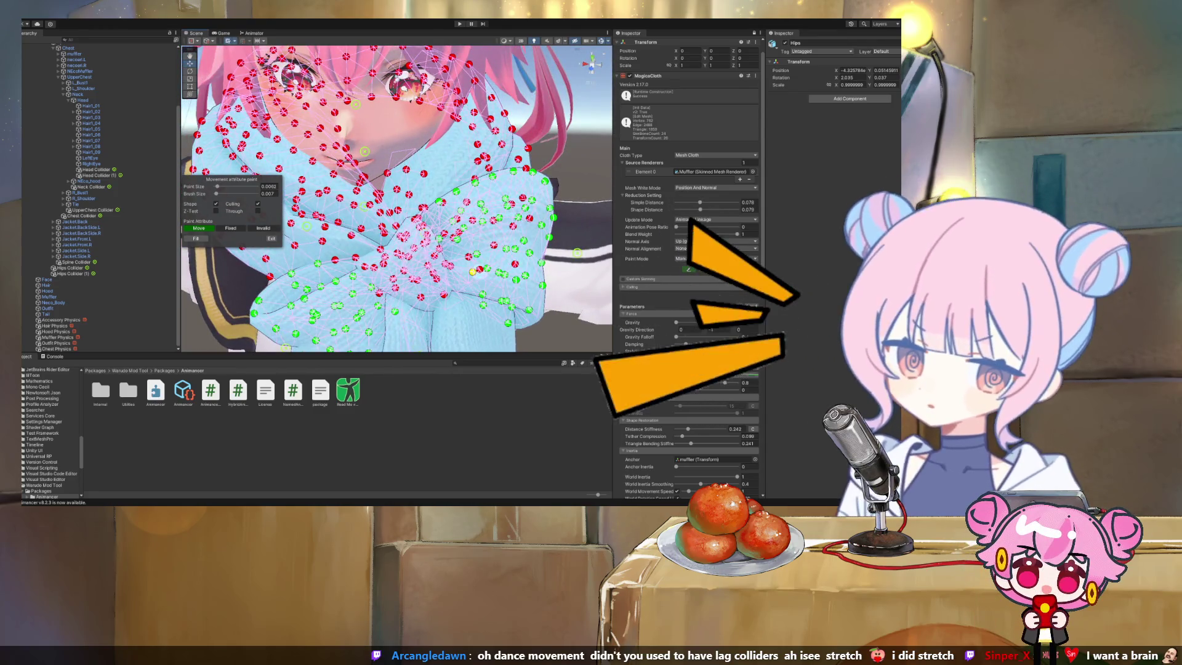
left_click_drag(216, 193, 221, 194)
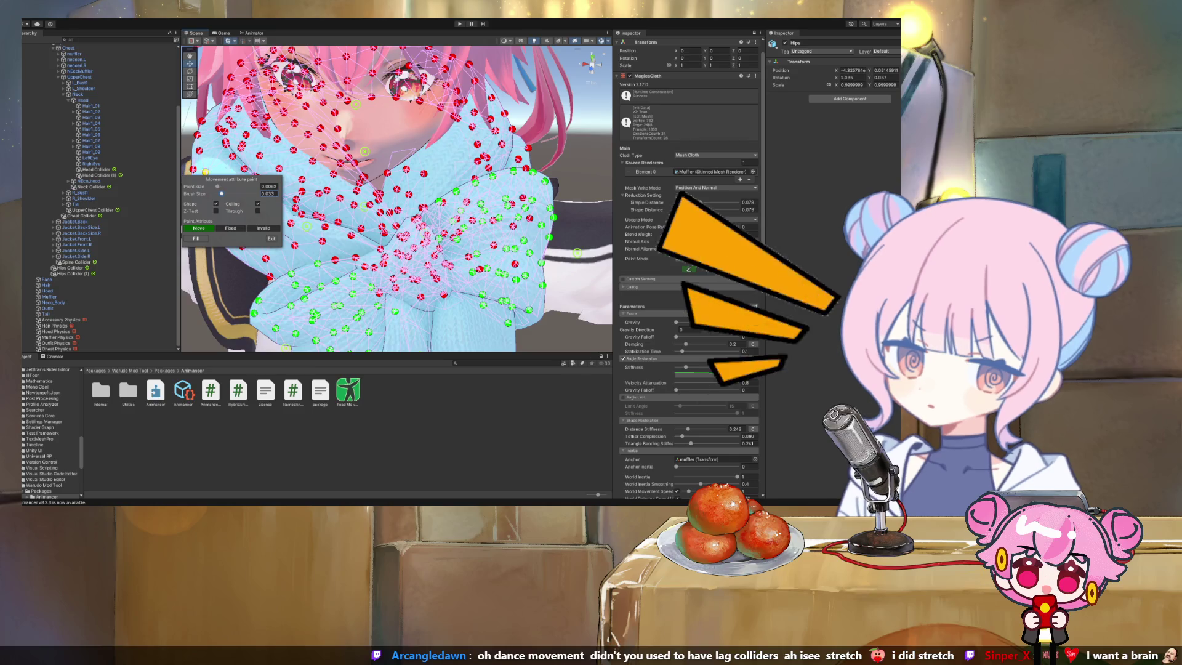
mouse_move(577, 252)
left_mouse_down()
mouse_move(554, 215)
mouse_move(491, 178)
mouse_move(456, 184)
mouse_move(489, 160)
mouse_move(540, 178)
left_mouse_up()
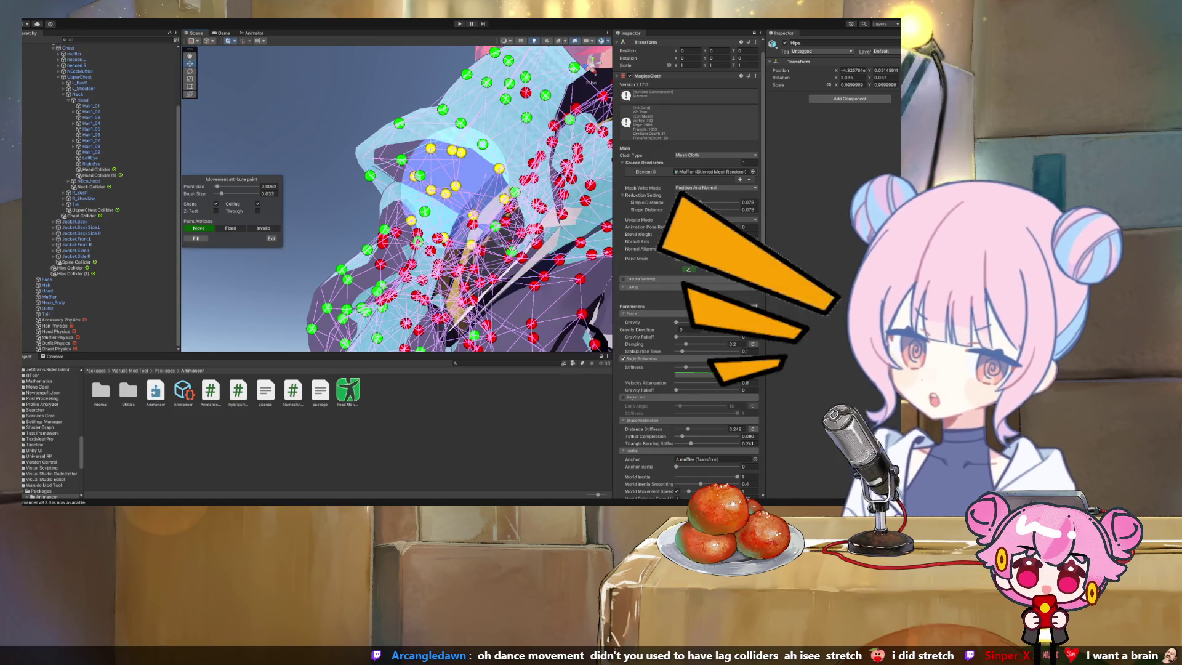
left_click_drag(417, 241, 320, 77)
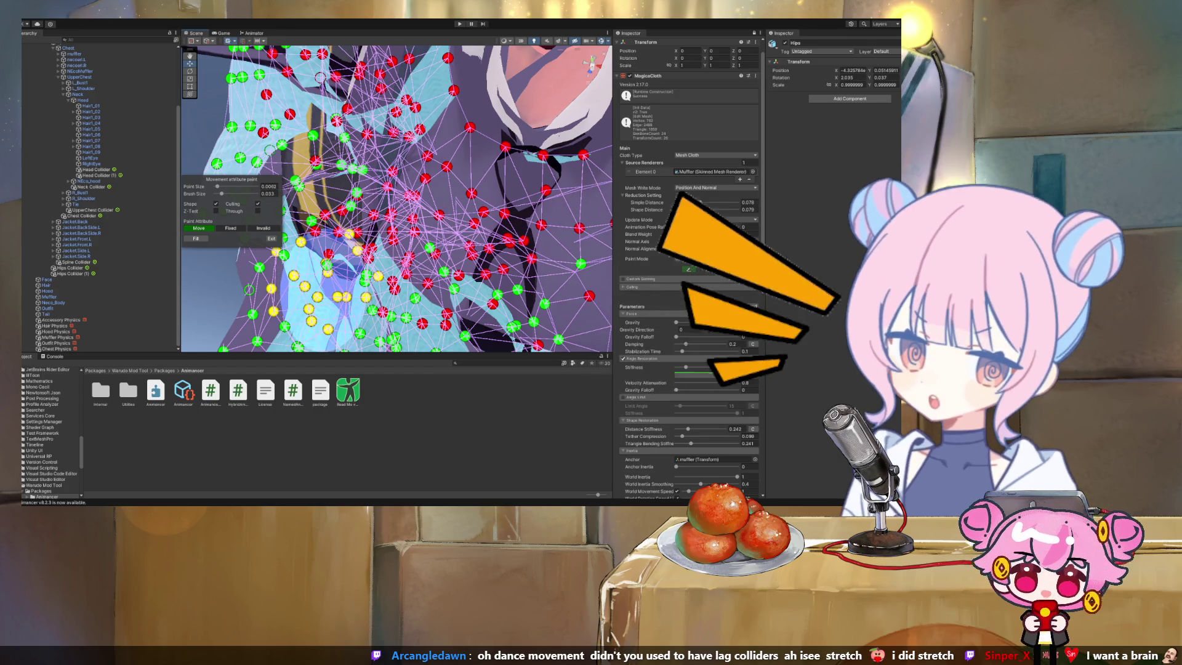
mouse_move(320, 78)
left_mouse_down()
mouse_move(289, 148)
mouse_move(339, 124)
left_mouse_up()
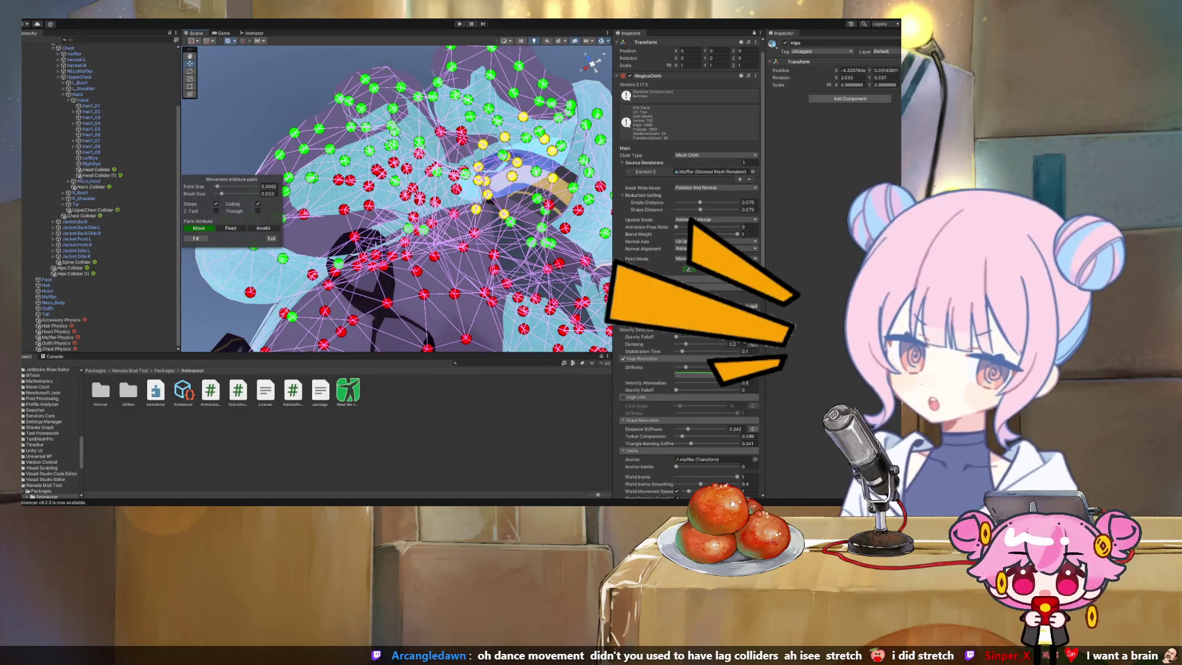
left_click_drag(505, 163, 542, 308)
scroll(346, 214, "down", 6)
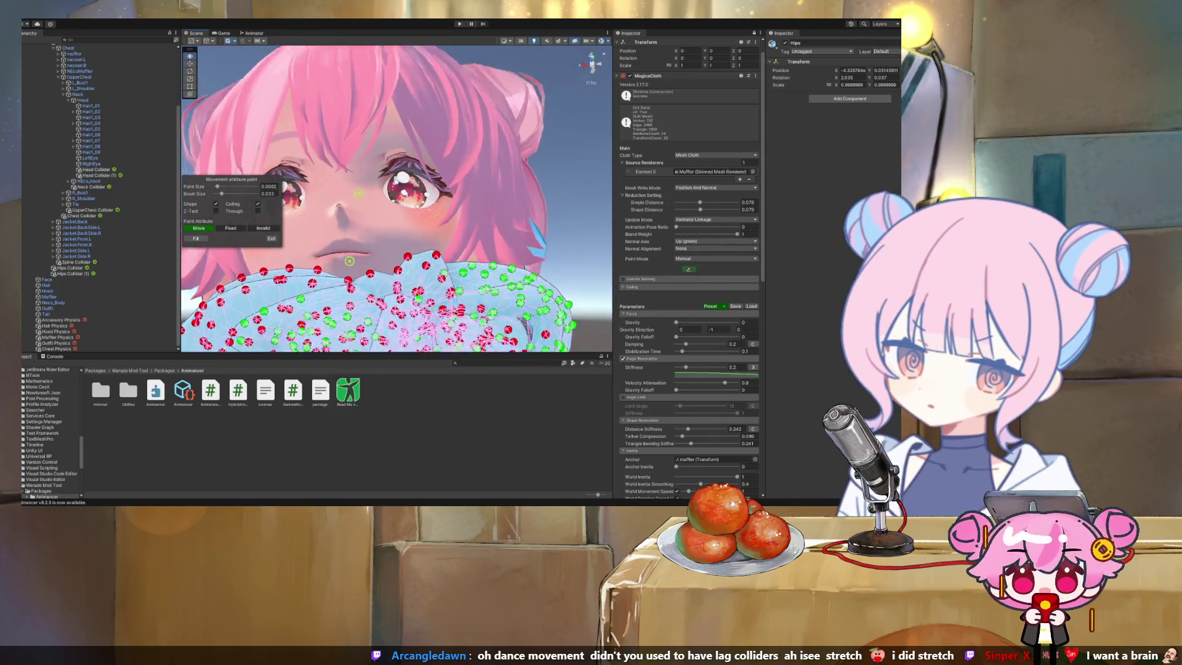
mouse_move(394, 197)
left_mouse_down()
mouse_move(394, 166)
mouse_move(400, 197)
mouse_move(474, 202)
mouse_move(474, 148)
mouse_move(425, 194)
left_mouse_up()
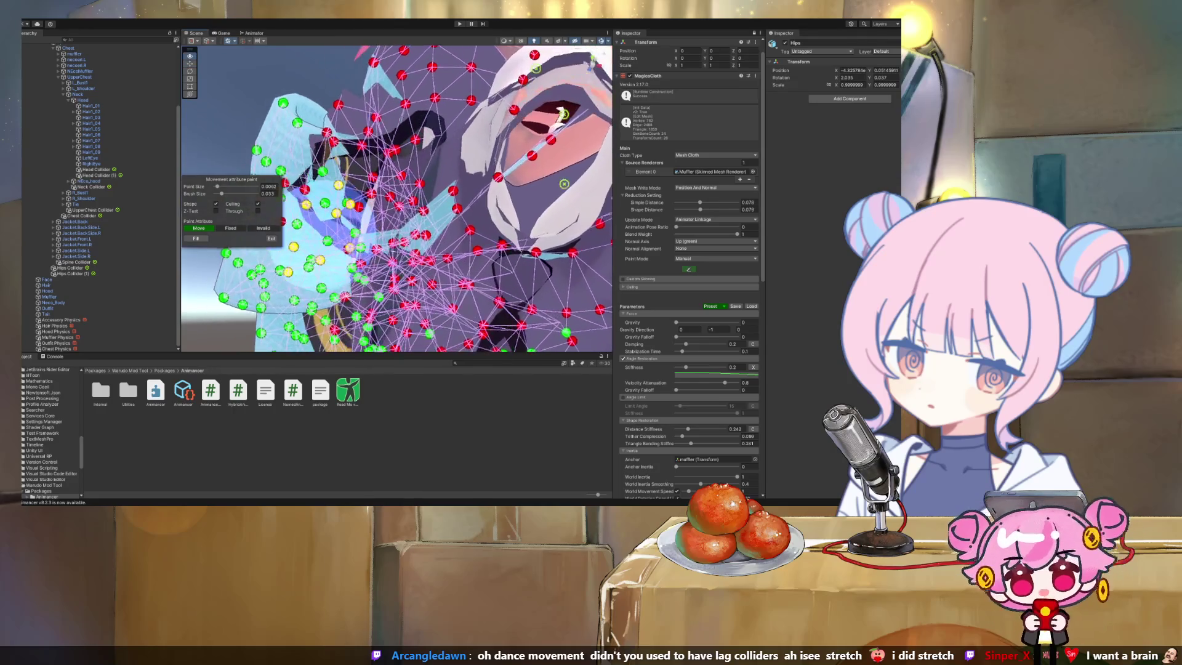
mouse_move(567, 185)
left_mouse_down()
mouse_move(315, 167)
mouse_move(320, 289)
left_mouse_up()
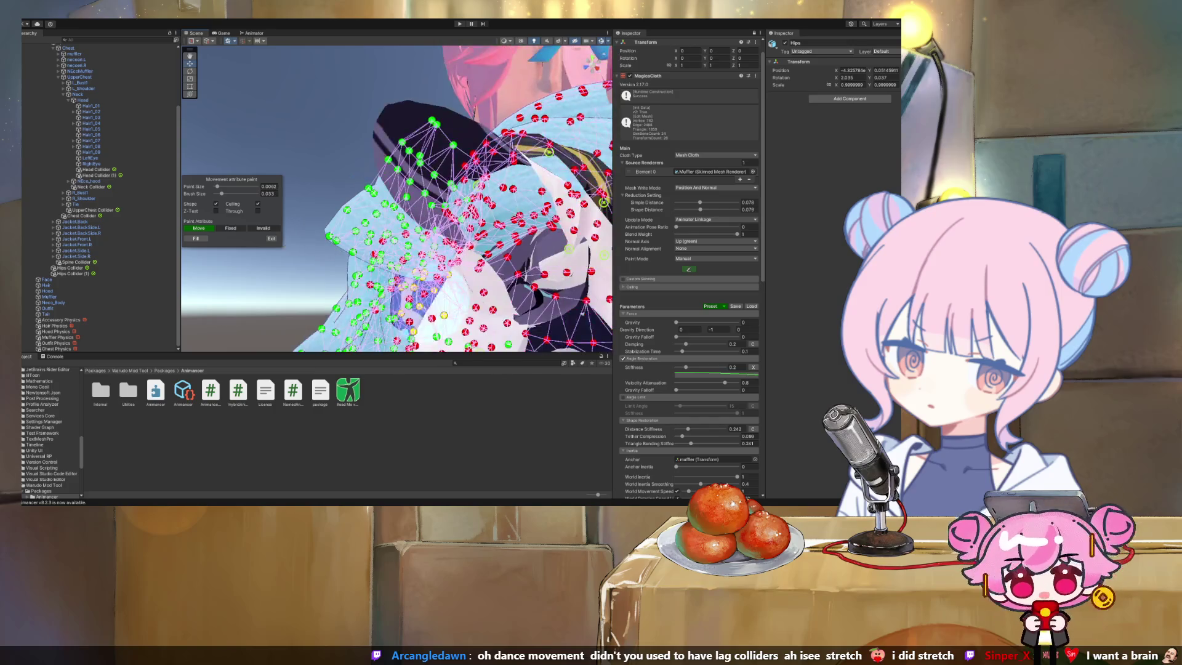
left_click_drag(425, 290, 327, 277)
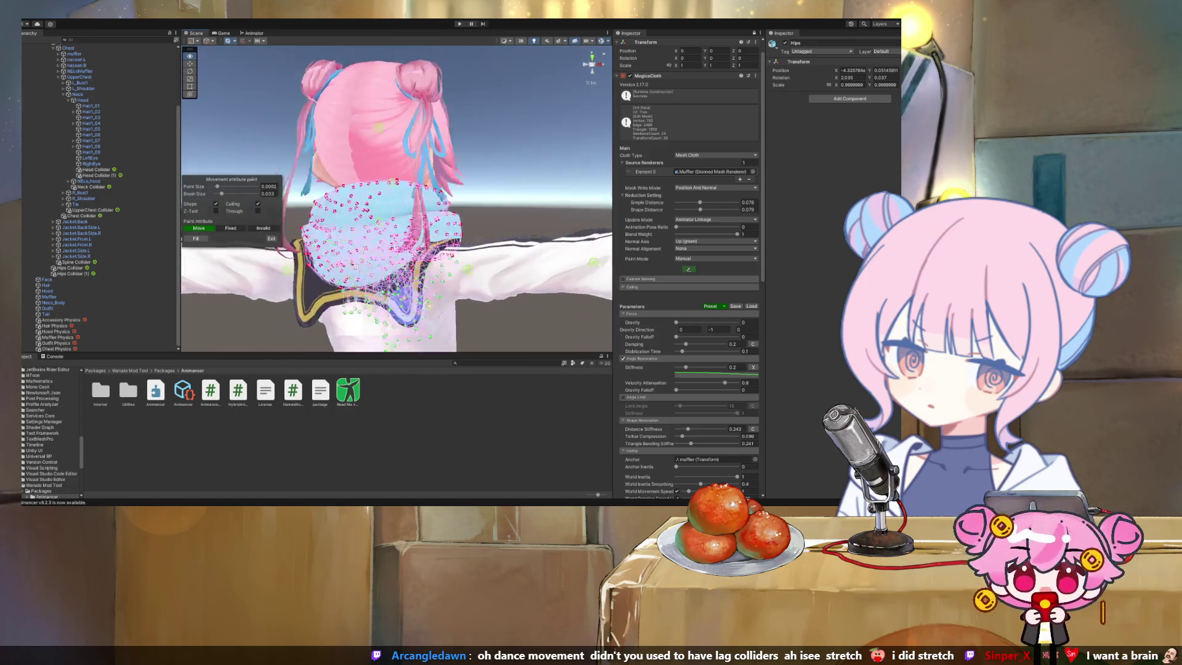
Swing around to the muffler's other side and shrink the paint brush to 0.011
left_click_drag(394, 246, 289, 252)
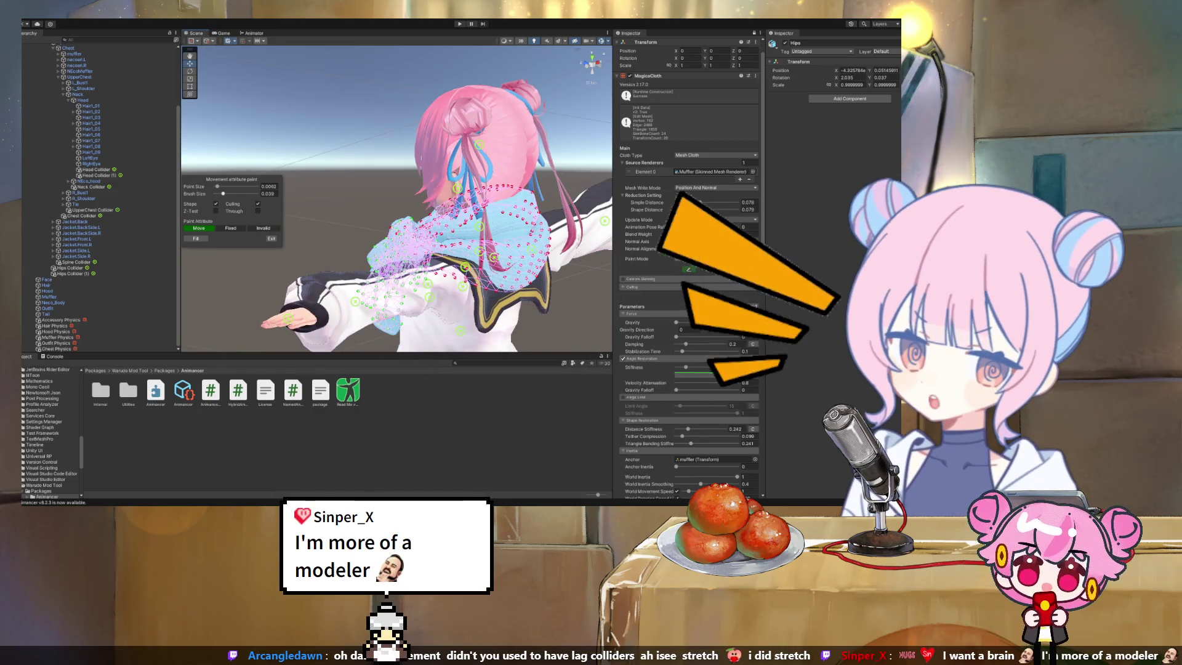
left_click_drag(223, 194, 217, 193)
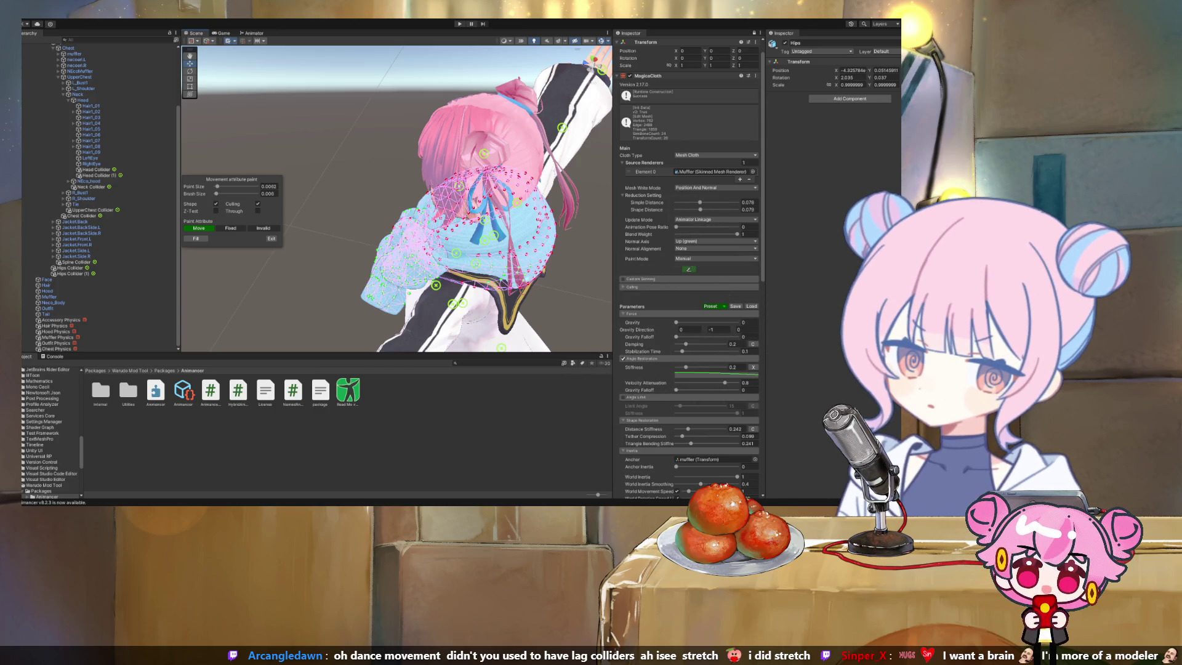
Orbit to view the muffler from directly behind the avatar
mouse_move(394, 197)
left_mouse_down()
mouse_move(333, 201)
mouse_move(325, 232)
left_mouse_up()
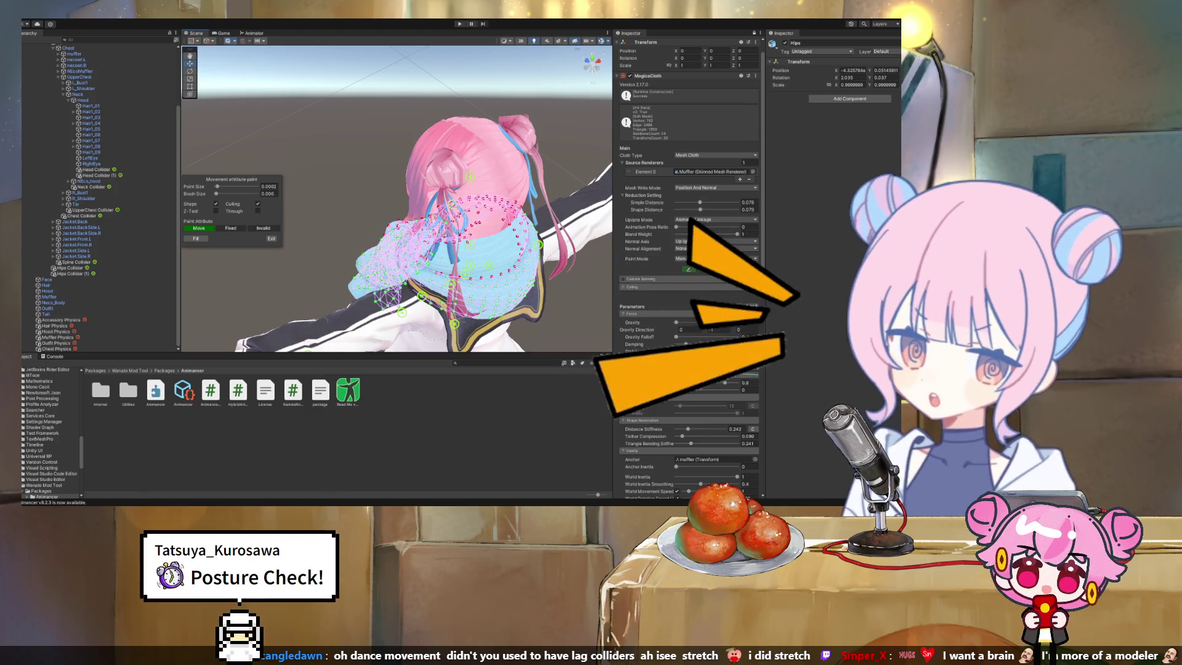
Circle around the back of the avatar's head to view the scarf closer, at eye level
left_click_drag(394, 247, 345, 246)
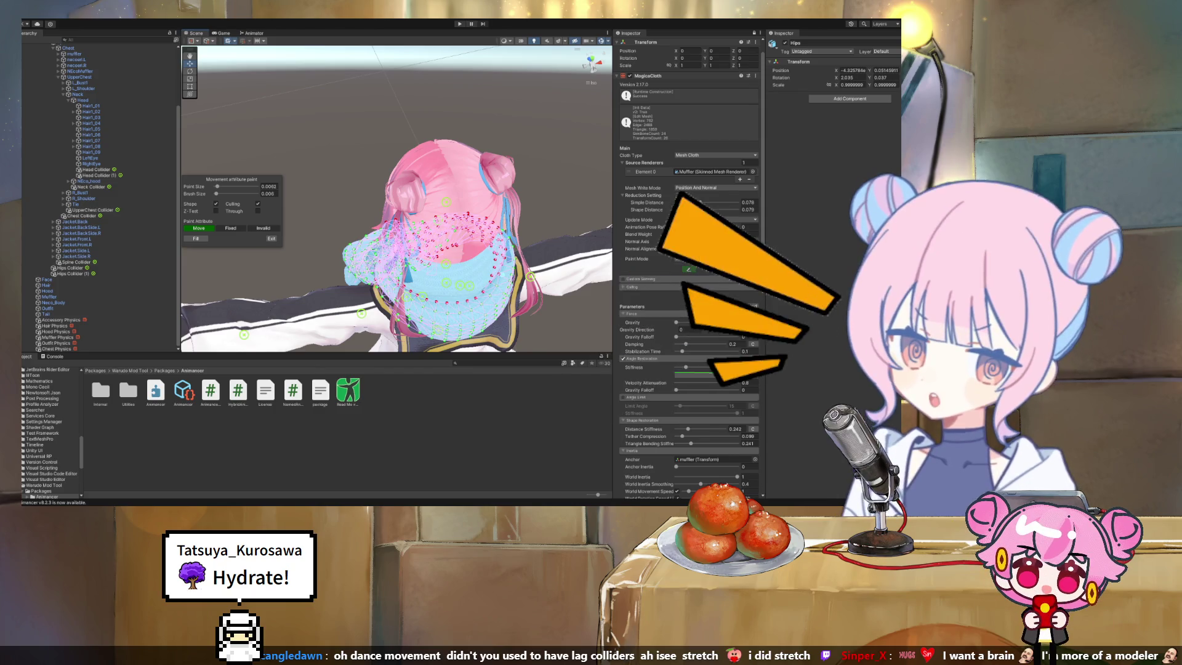
left_click_drag(345, 246, 283, 246)
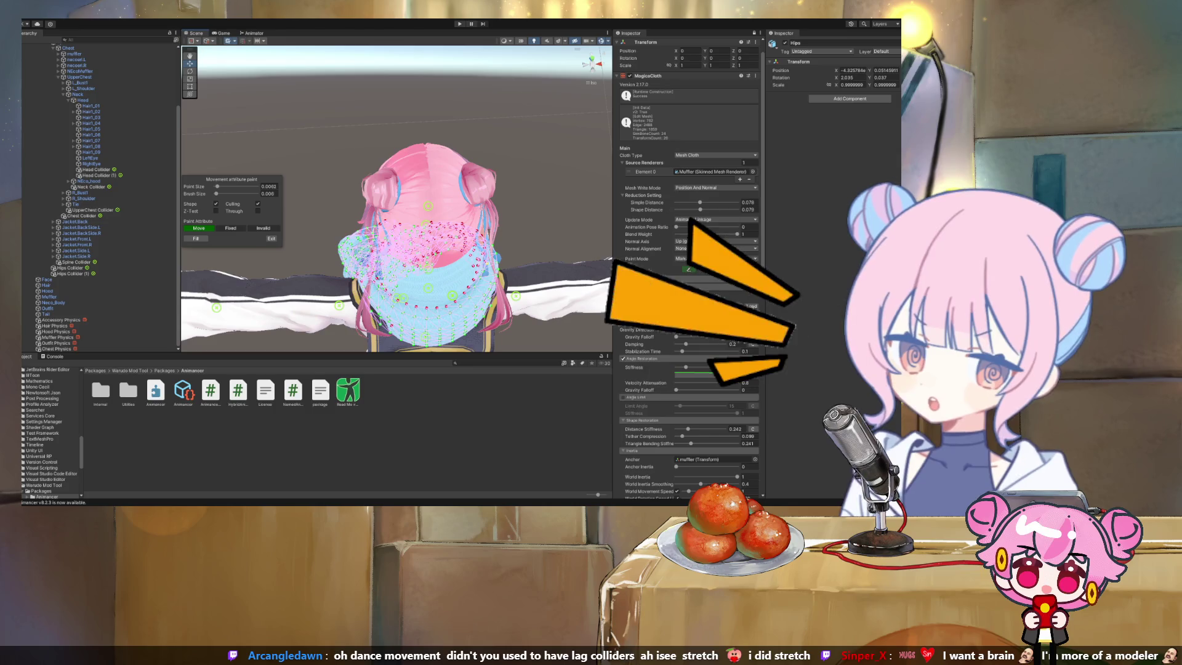
mouse_move(394, 246)
left_mouse_down()
mouse_move(394, 185)
mouse_move(370, 216)
mouse_move(246, 216)
mouse_move(220, 194)
left_mouse_up()
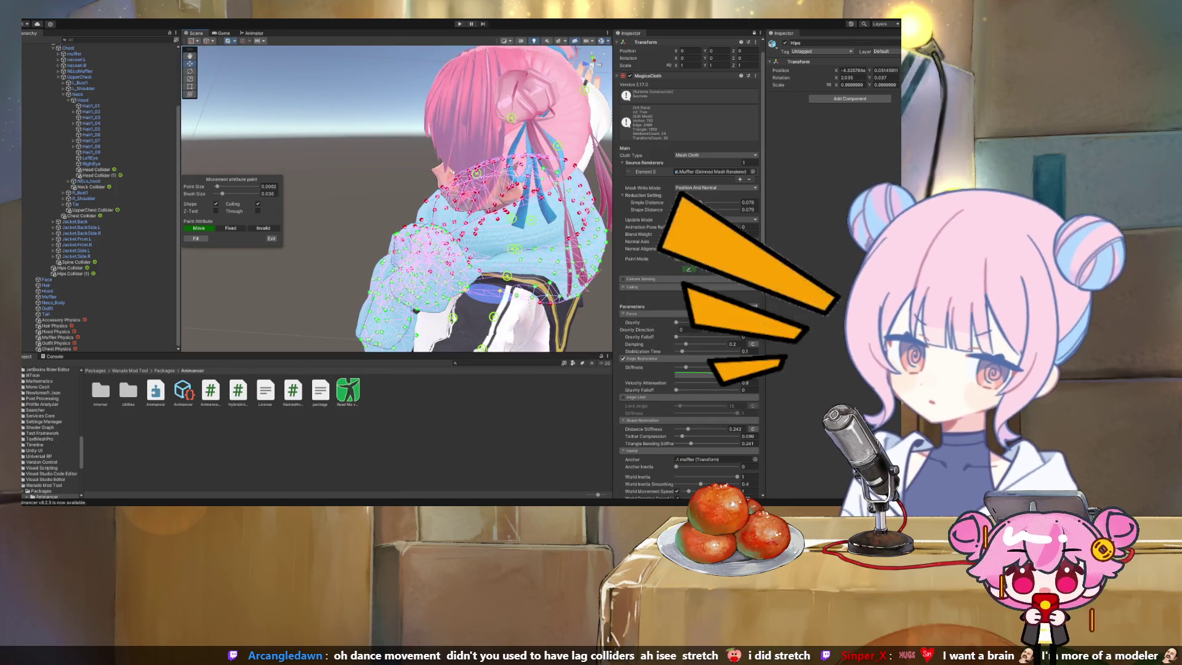
left_click_drag(394, 197, 499, 197)
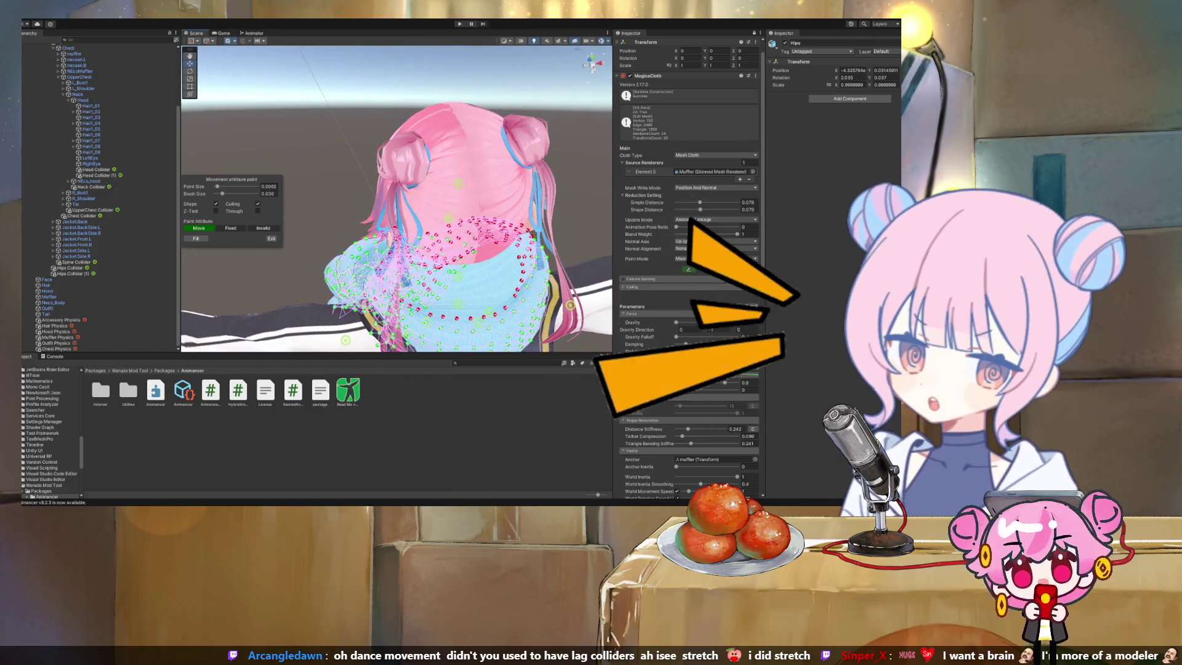
left_click_drag(498, 197, 511, 197)
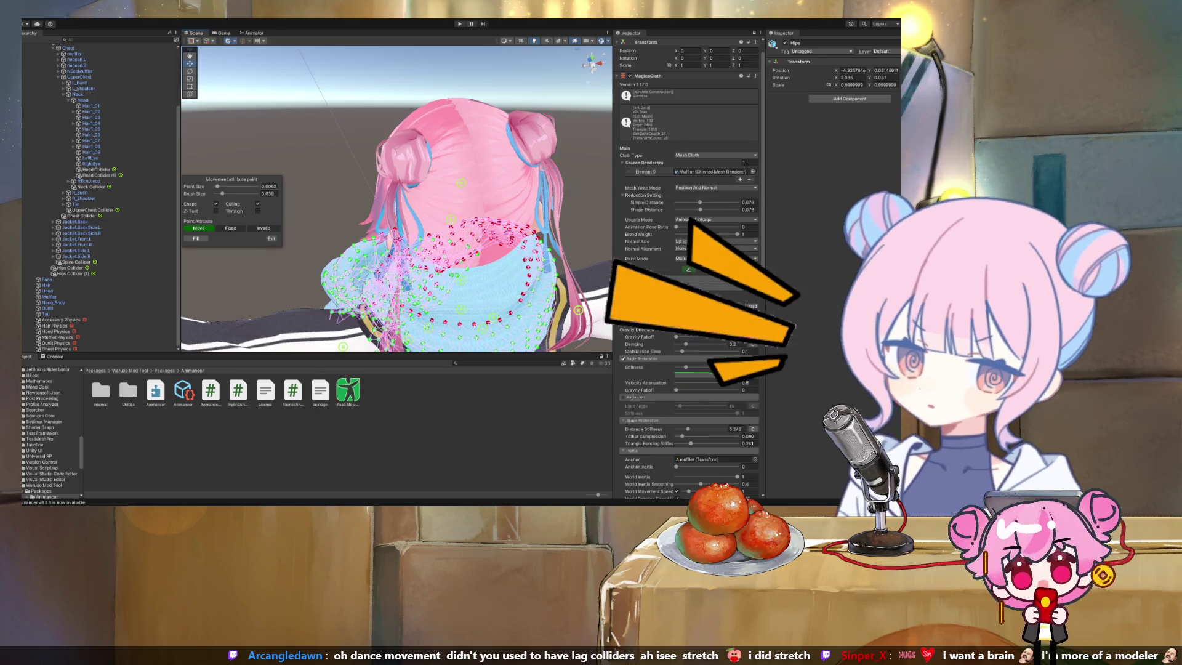
Shrink the paint brush to about 0.015 and get a close side view of head and scarf
left_click_drag(222, 193, 218, 193)
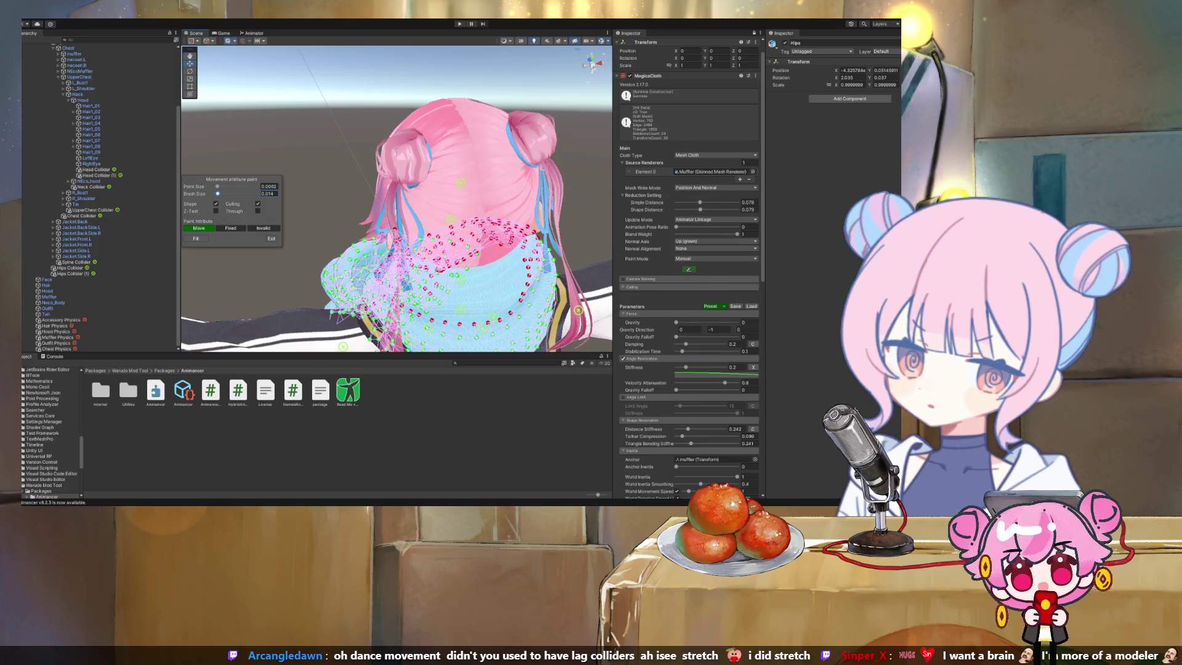
left_click_drag(505, 314, 607, 293)
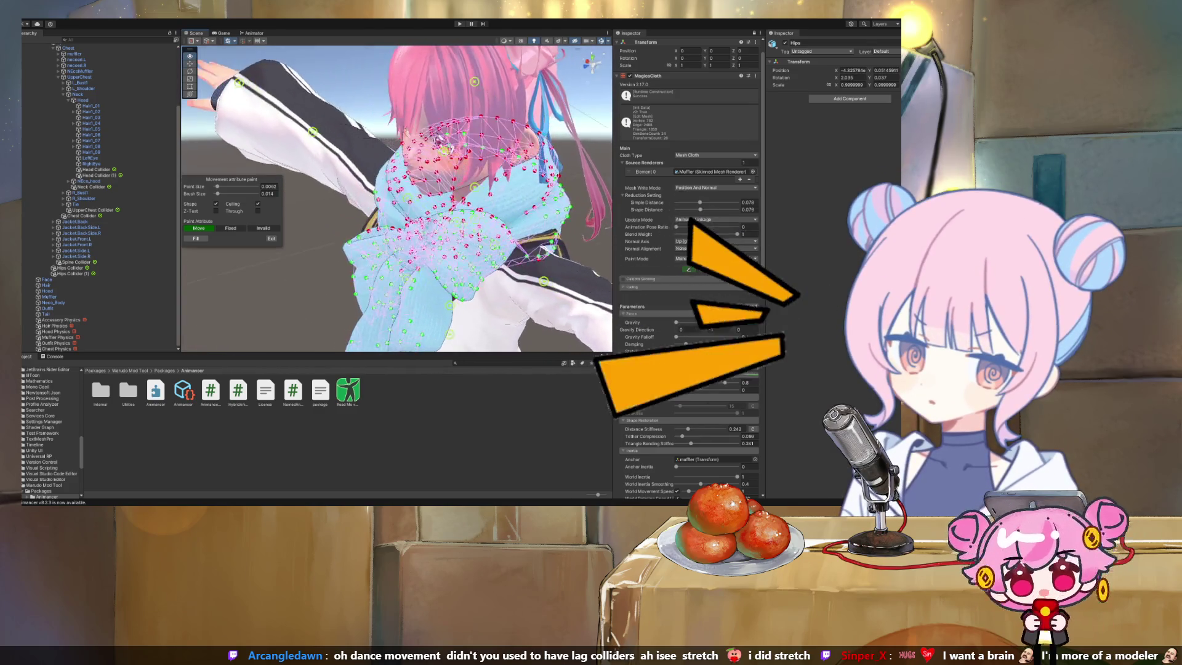
left_click_drag(545, 249, 613, 239)
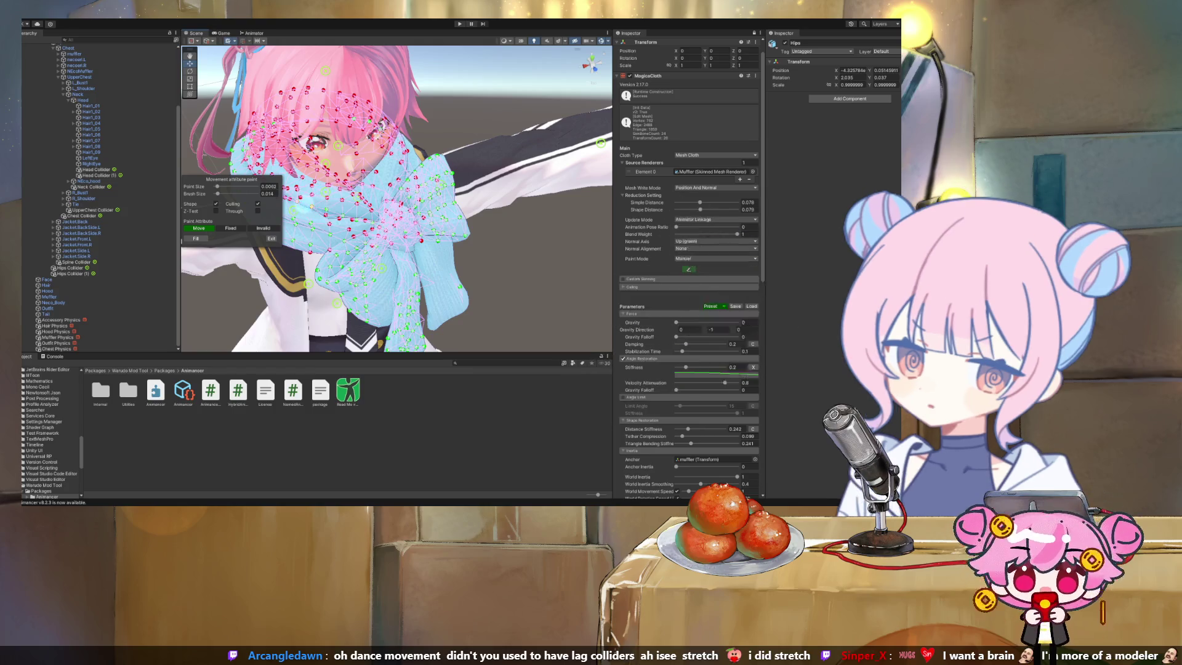
mouse_move(304, 209)
left_mouse_down()
mouse_move(316, 166)
mouse_move(278, 153)
left_mouse_up()
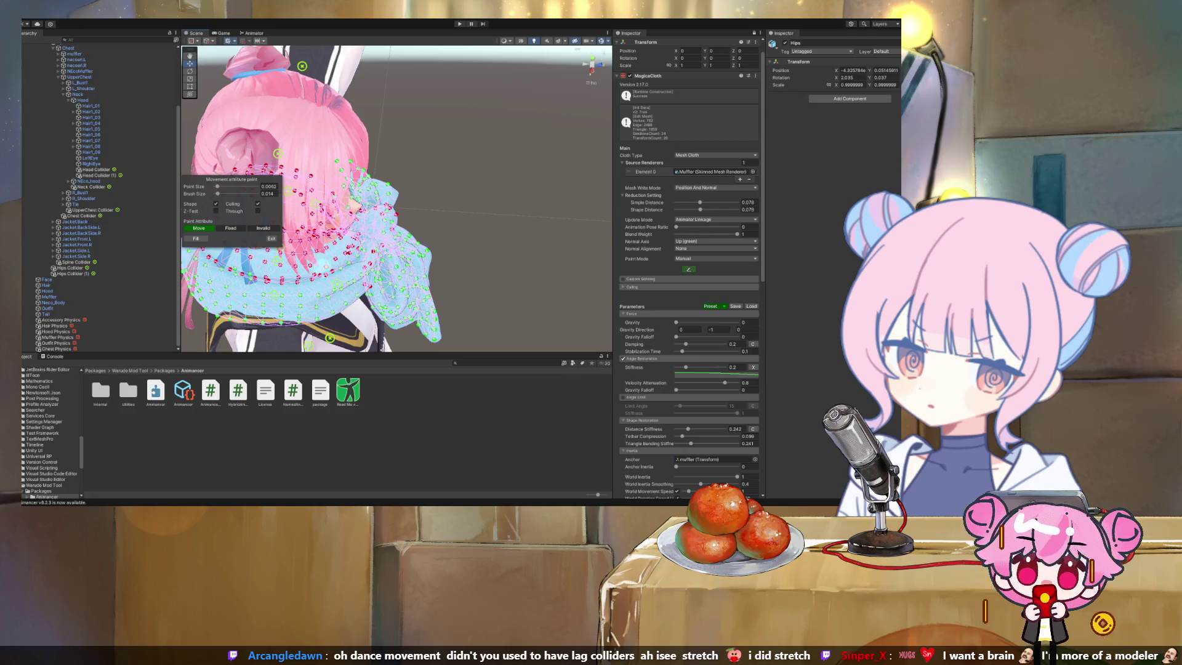
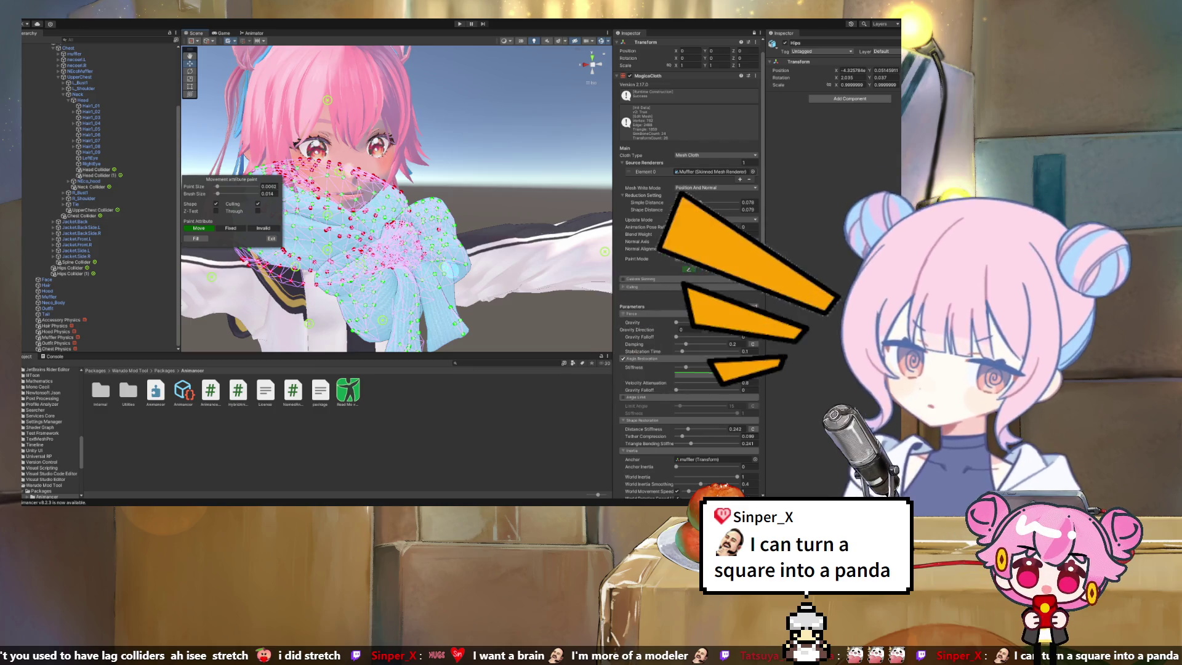
Orbit and zoom around the avatar to inspect the painted muffler from several angles
scroll(98, 185, "up", 5)
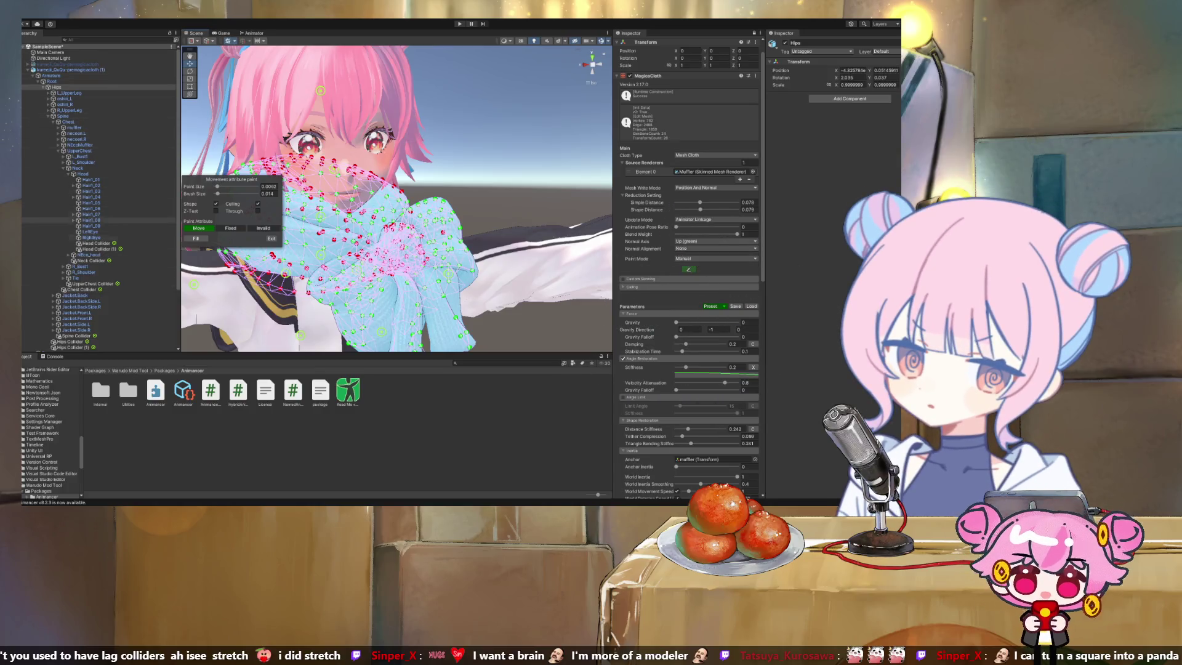
scroll(98, 197, "down", 4)
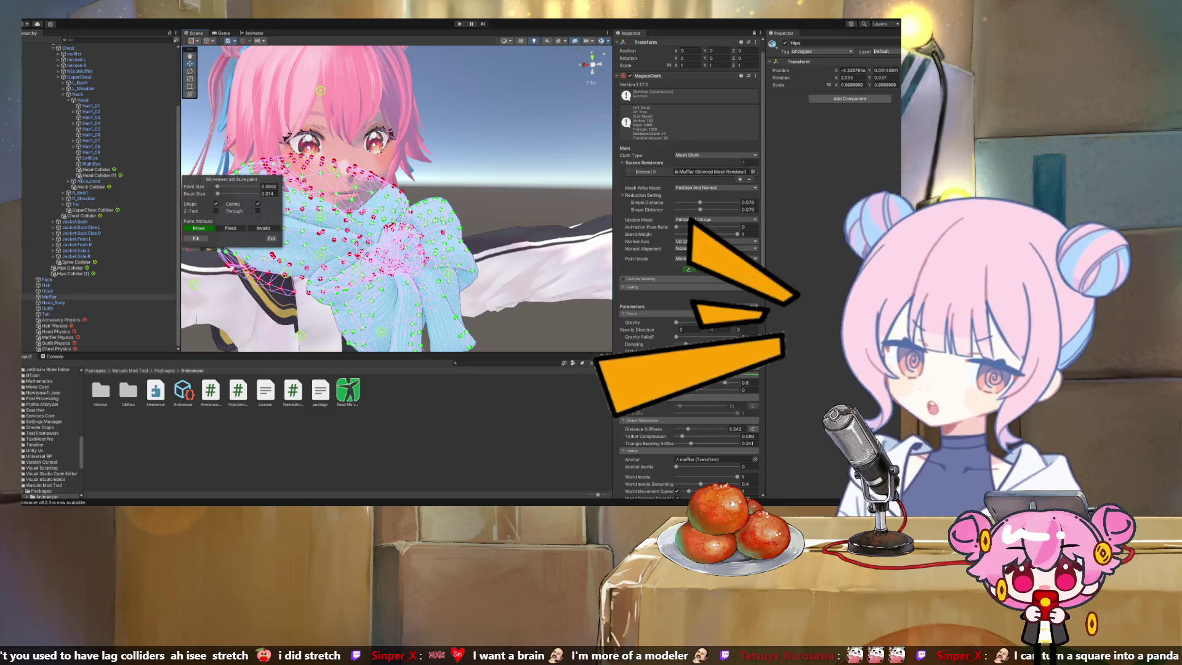
scroll(98, 297, "up", 3)
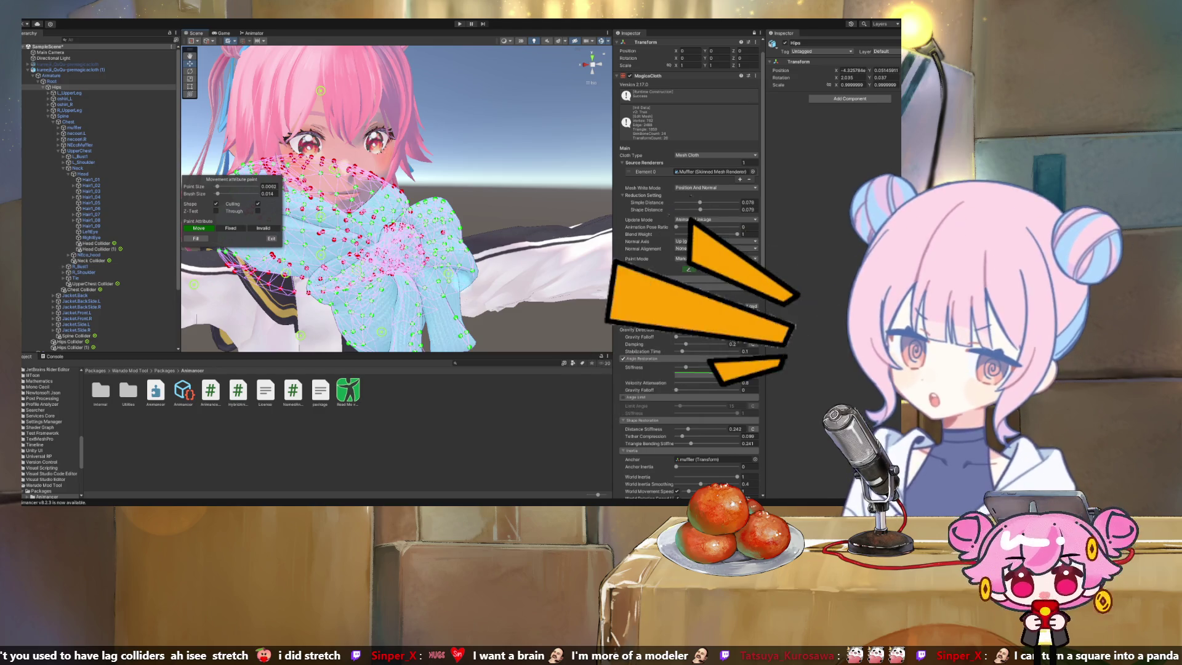
mouse_move(397, 197)
left_mouse_down()
mouse_move(345, 194)
mouse_move(332, 173)
mouse_move(370, 203)
mouse_move(357, 190)
mouse_move(397, 195)
left_mouse_up()
scroll(397, 197, "down", 5)
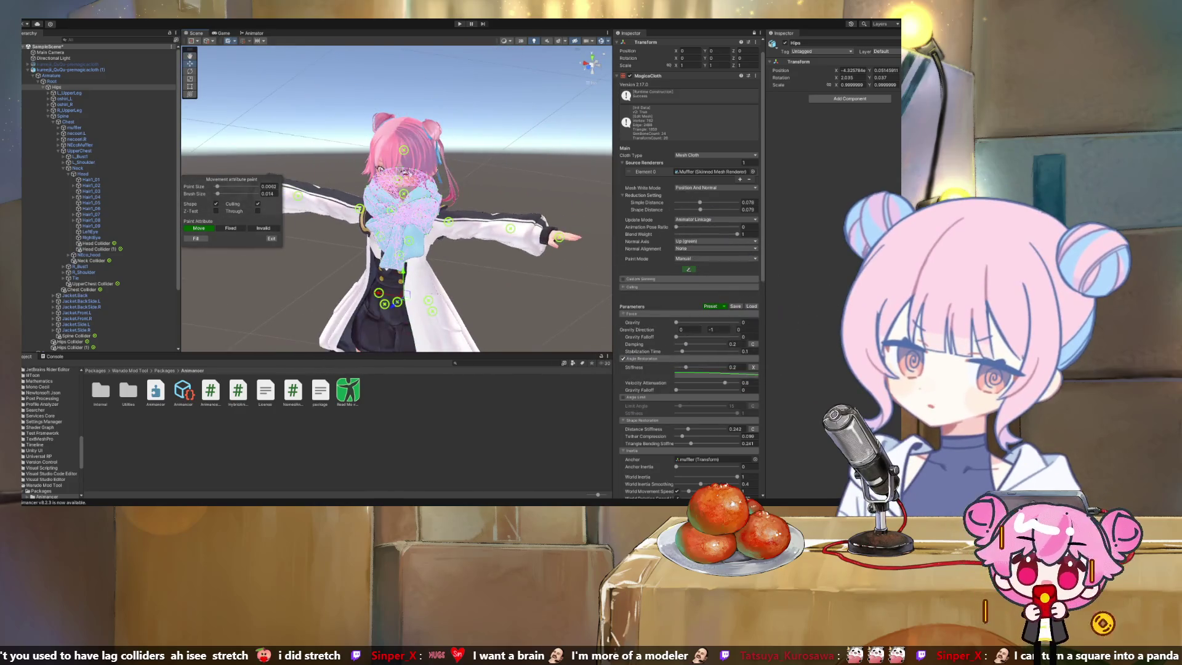
mouse_move(397, 197)
left_mouse_down()
mouse_move(416, 195)
mouse_move(358, 197)
left_mouse_up()
scroll(397, 197, "up", 5)
scroll(397, 197, "down", 1)
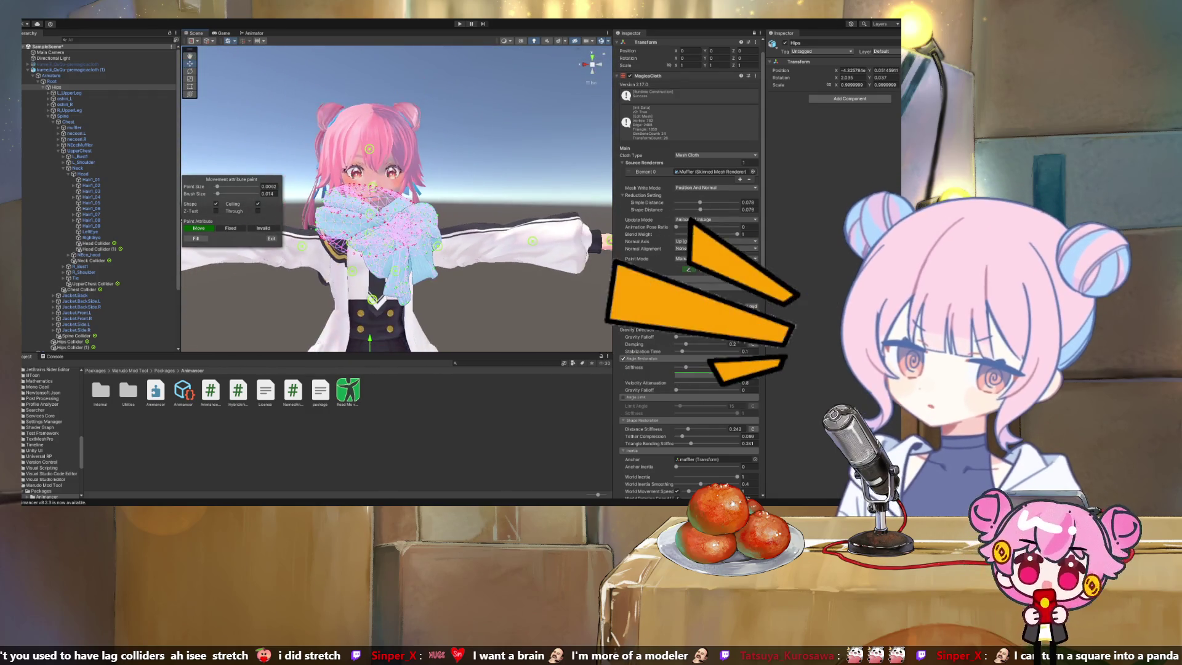
scroll(305, 174, "down", 5)
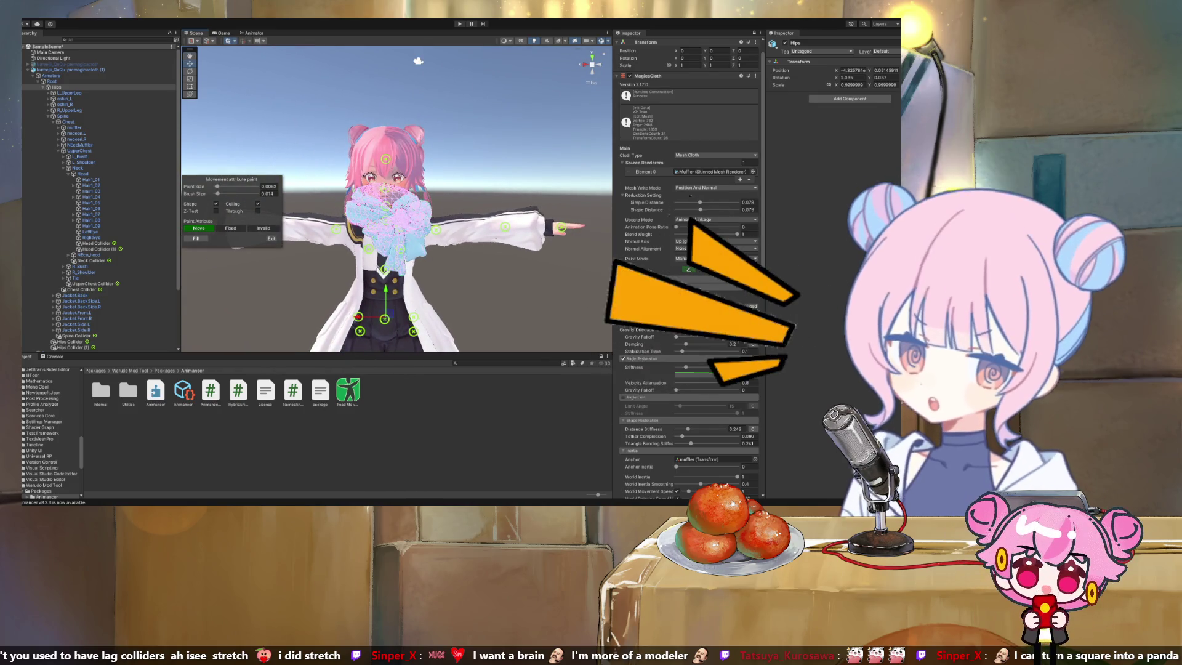
left_click_drag(237, 247, 487, 236)
scroll(395, 197, "up", 5)
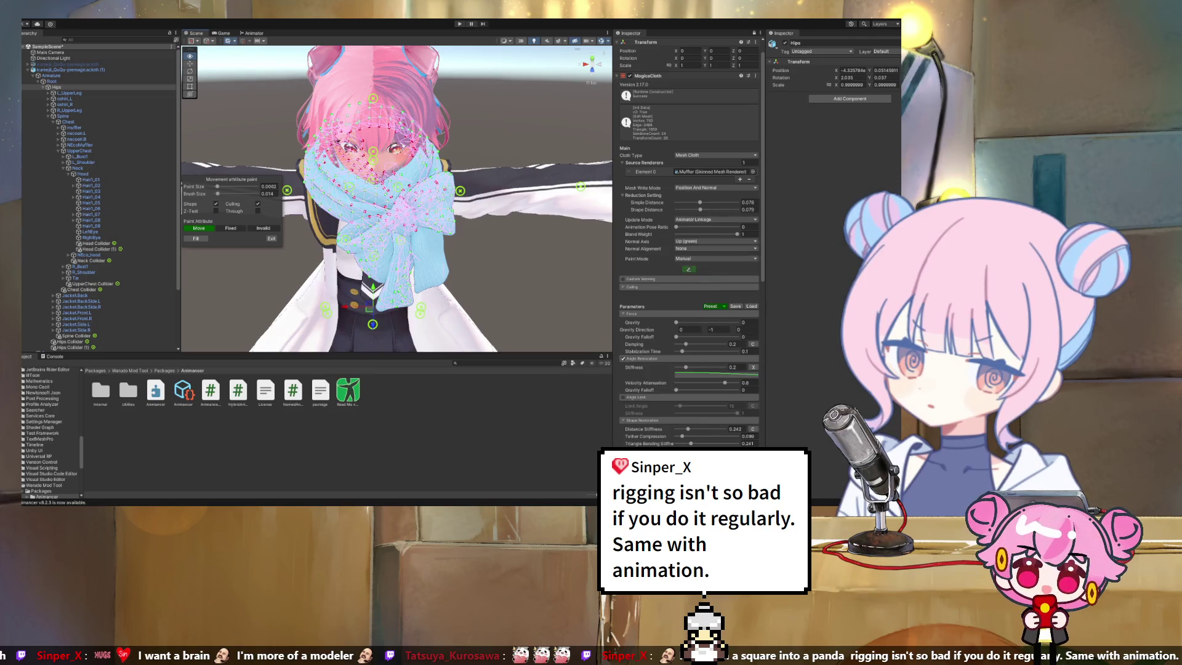
mouse_move(397, 197)
left_mouse_down()
mouse_move(351, 200)
mouse_move(382, 200)
left_mouse_up()
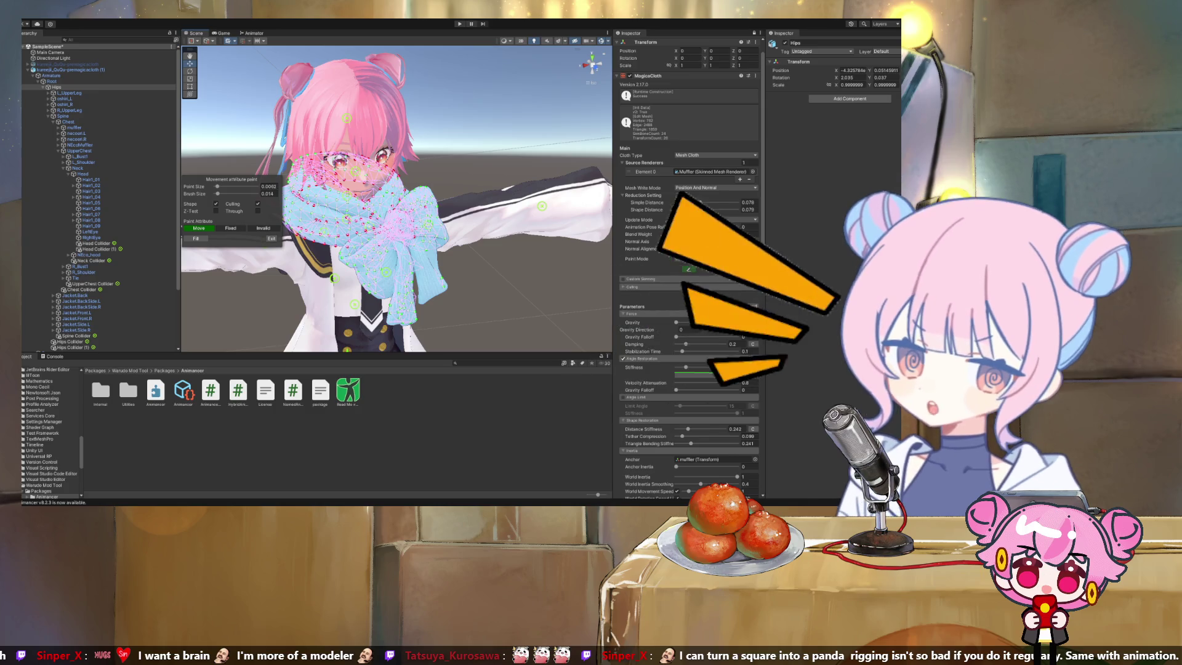
scroll(690, 265, "down", 10)
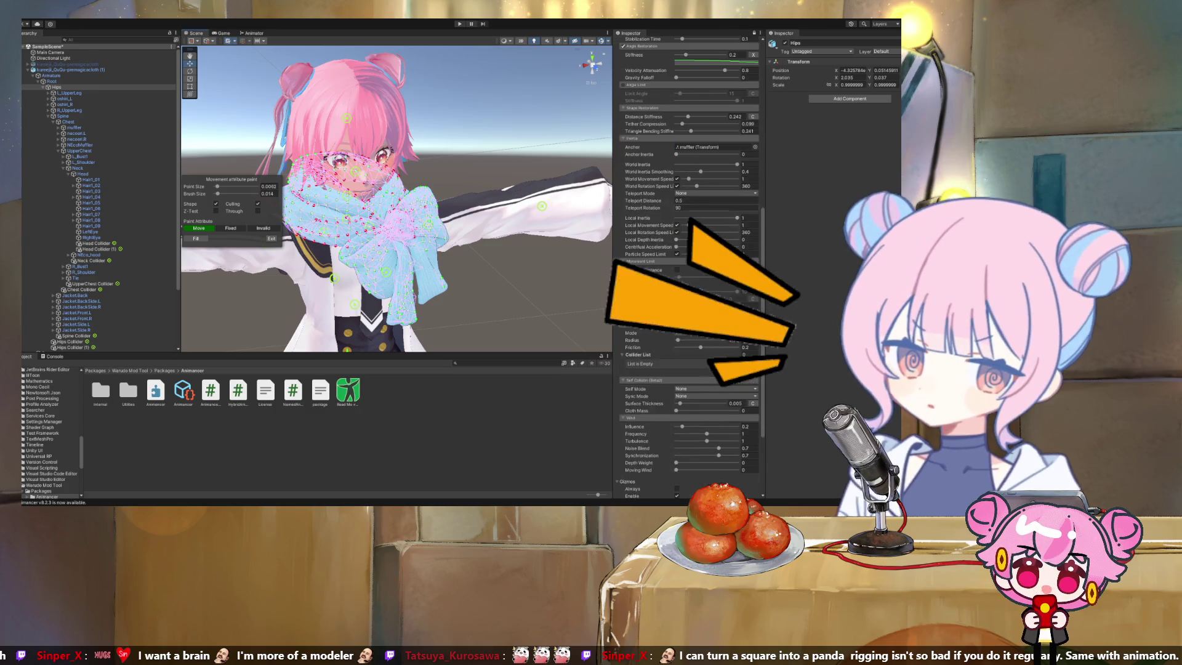
scroll(690, 265, "up", 1)
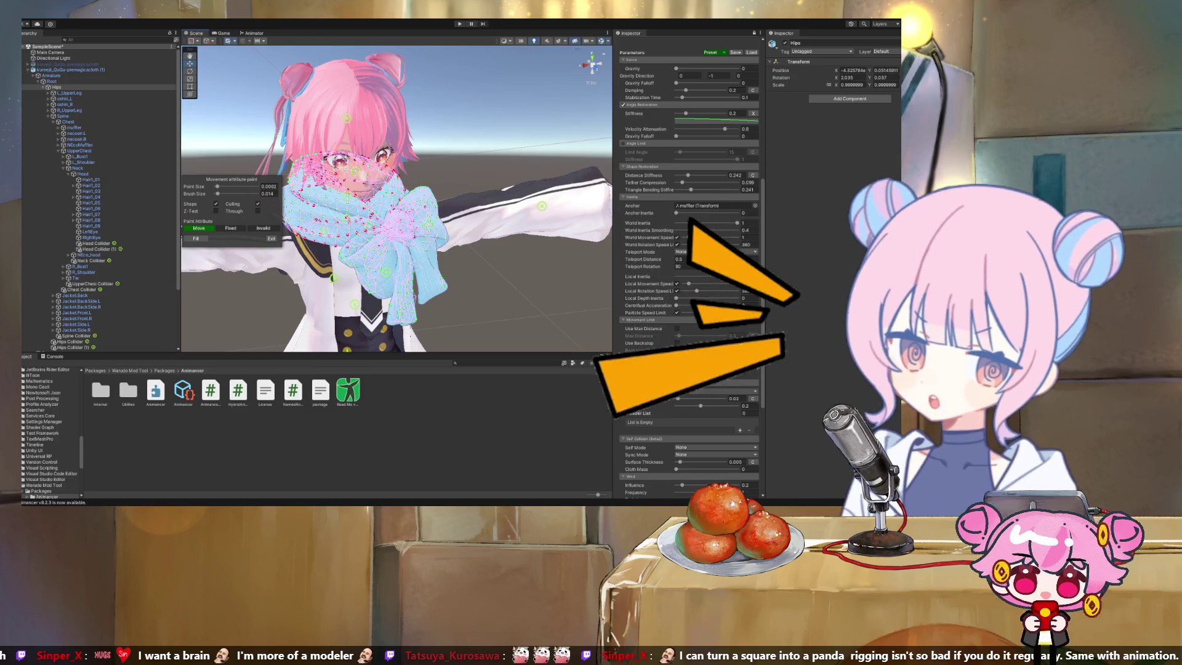
left_click_drag(613, 247, 244, 246)
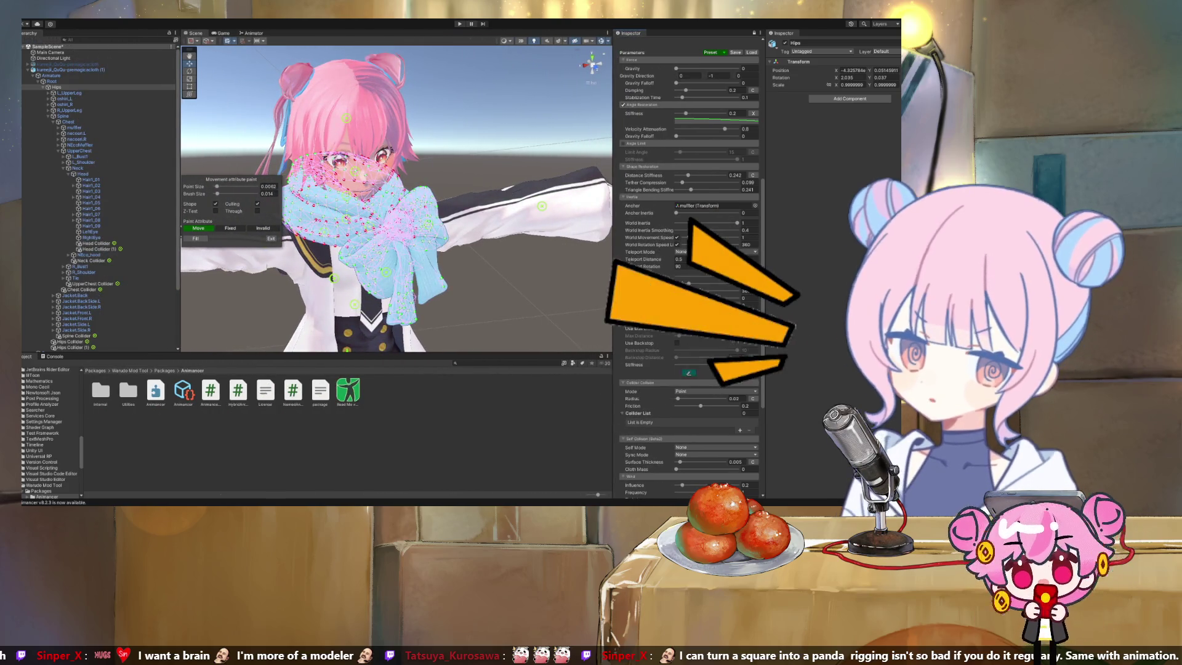
left_click_drag(468, 203, 567, 201)
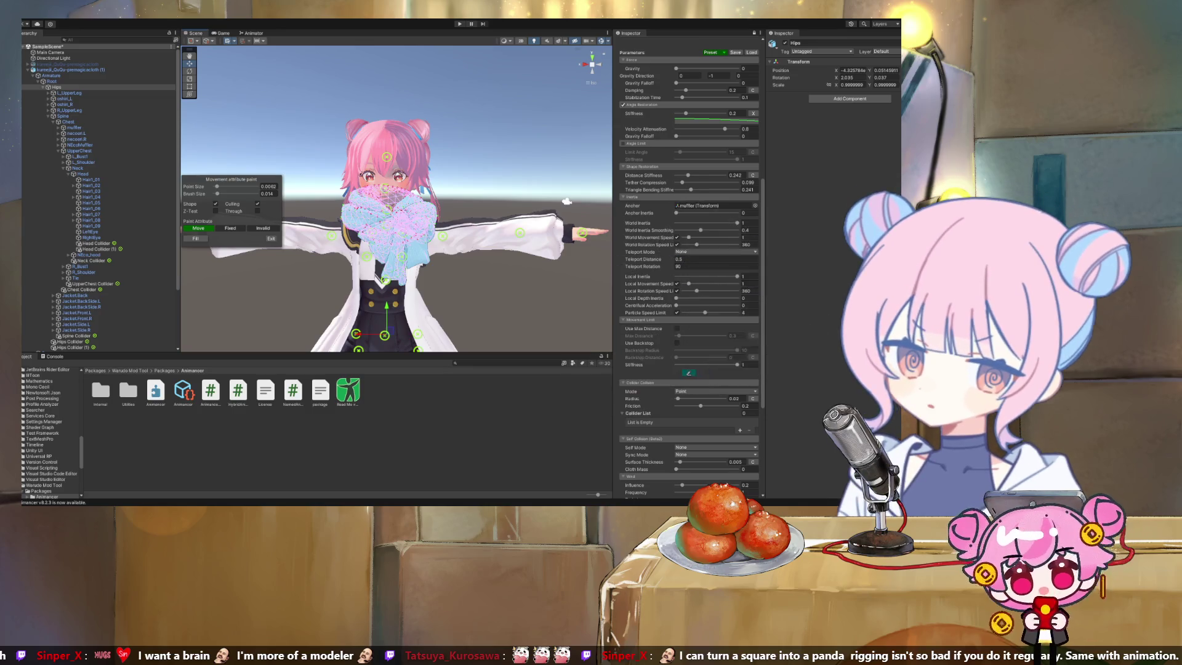
scroll(394, 197, "up", 3)
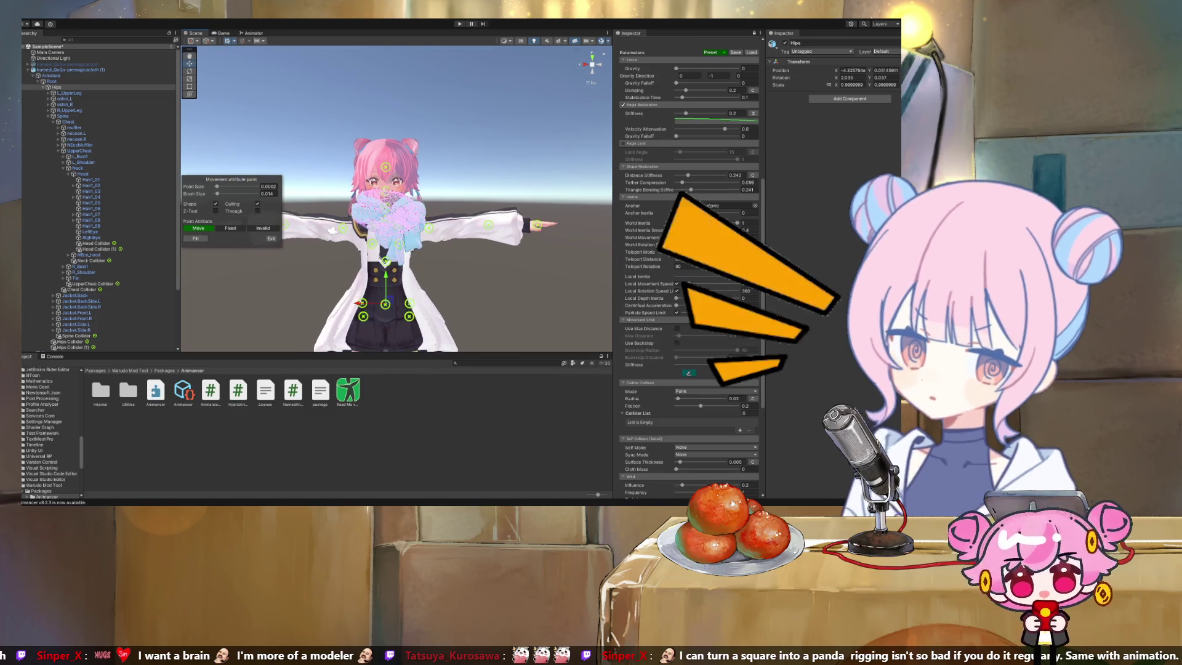
scroll(394, 197, "down", 3)
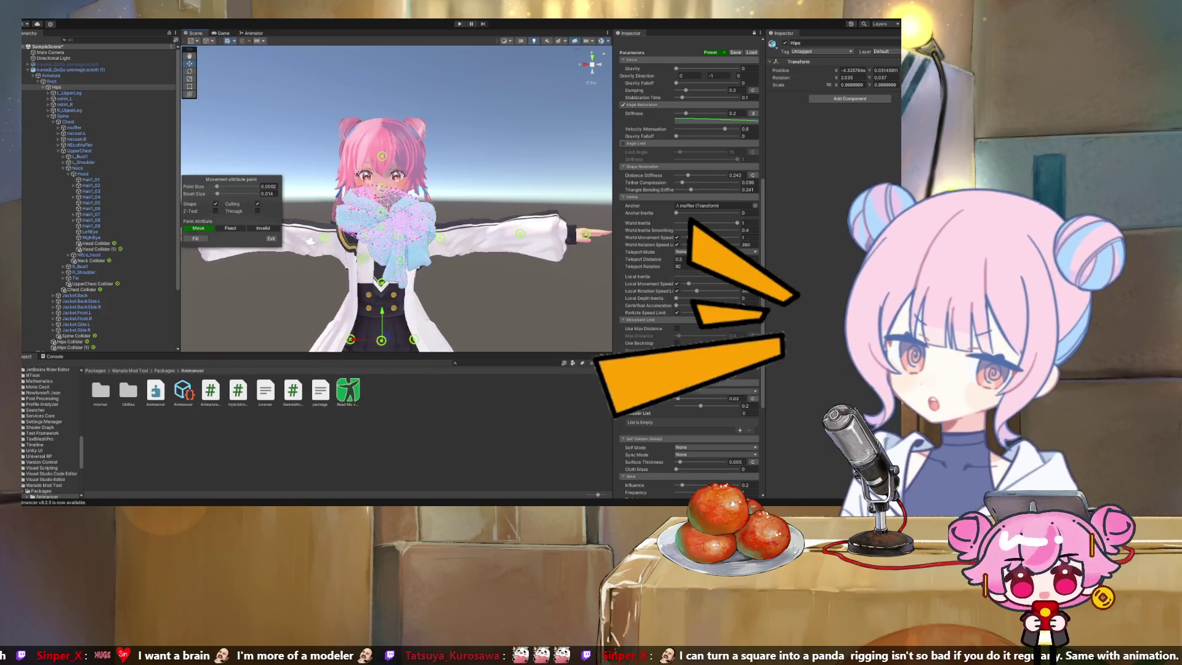
scroll(394, 197, "up", 1)
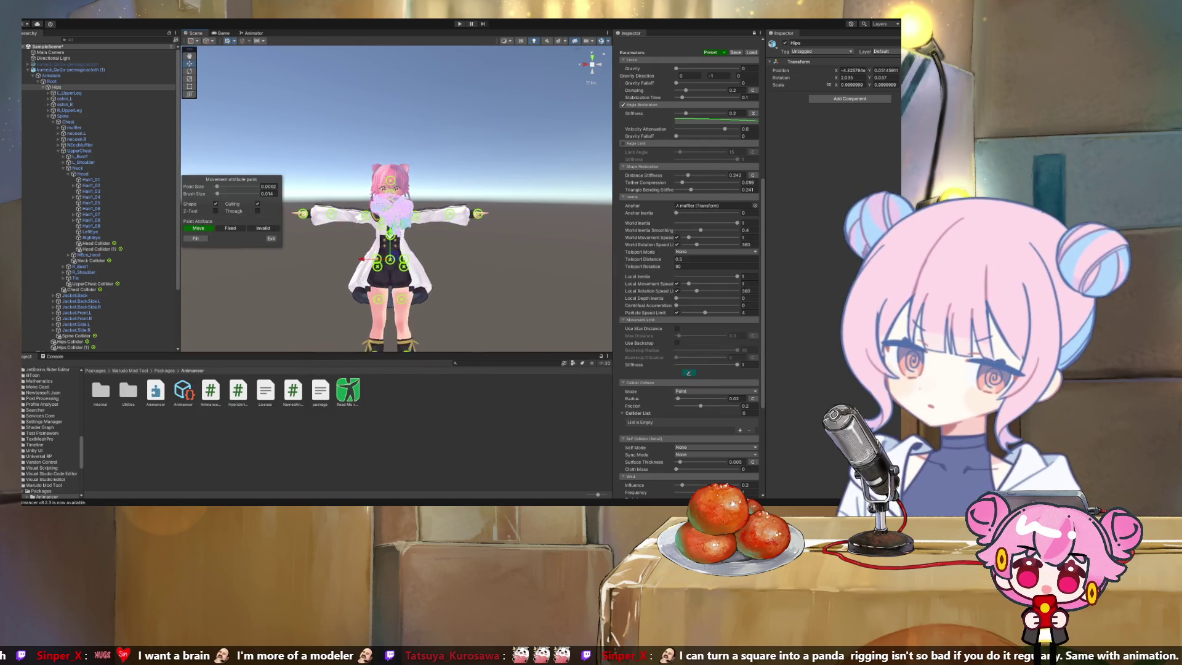
scroll(396, 197, "up", 5)
scroll(394, 197, "down", 5)
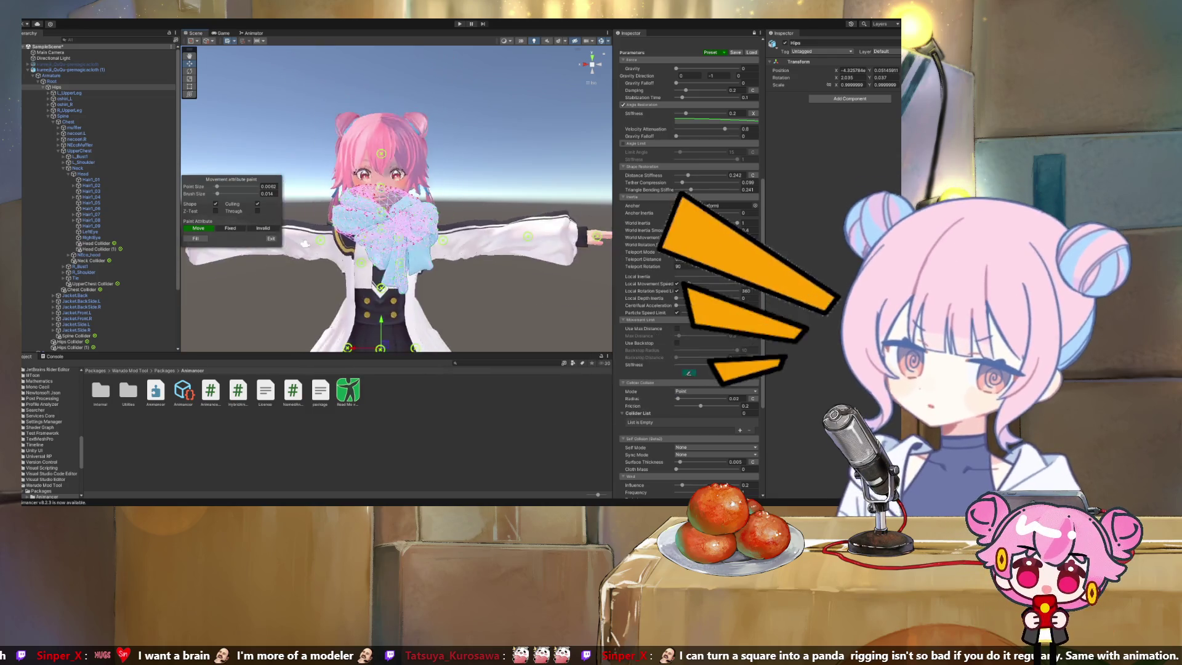
scroll(394, 197, "up", 3)
scroll(394, 197, "down", 4)
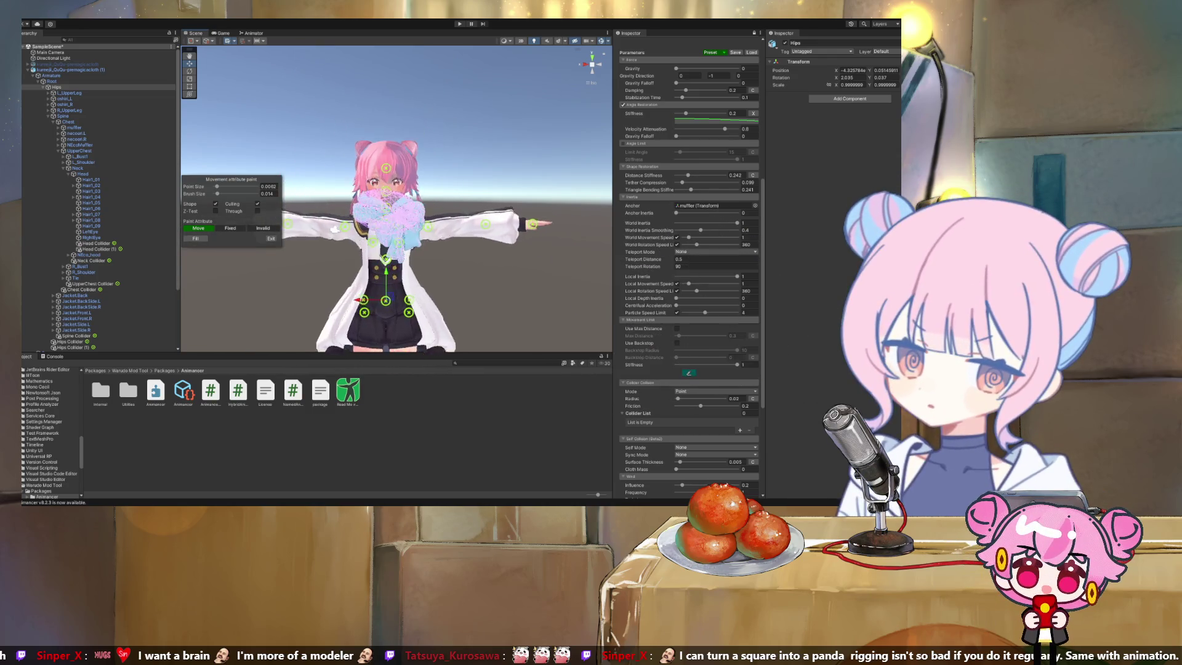
scroll(308, 246, "up", 5)
scroll(274, 259, "down", 1)
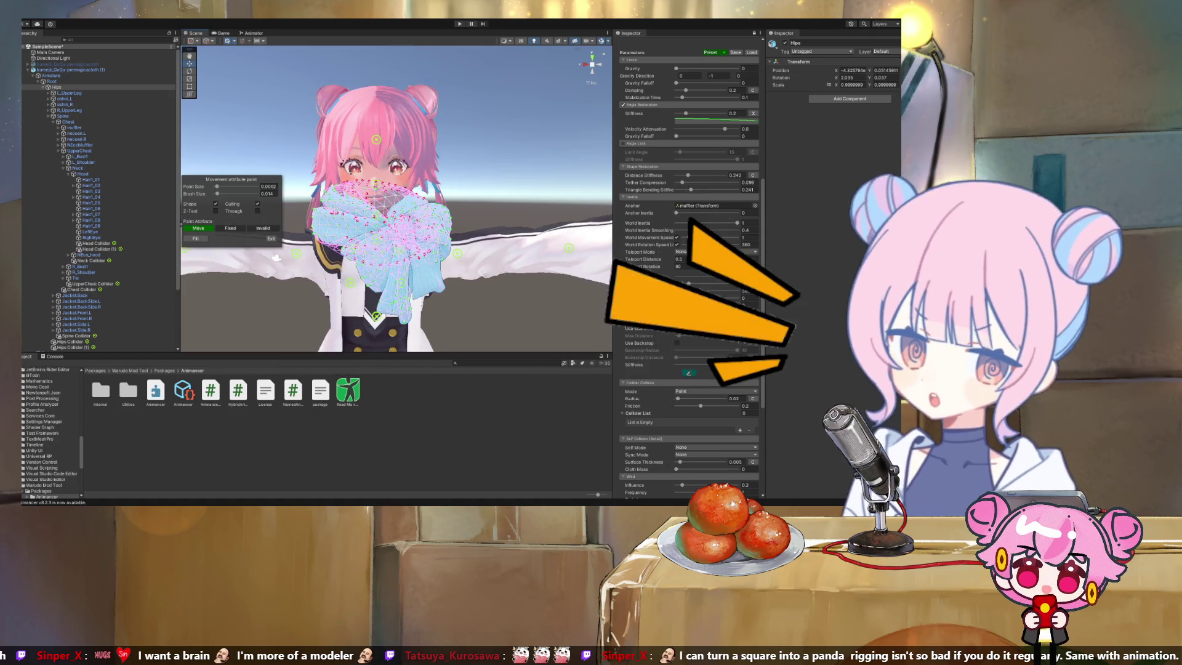
left_click_drag(277, 257, 281, 271)
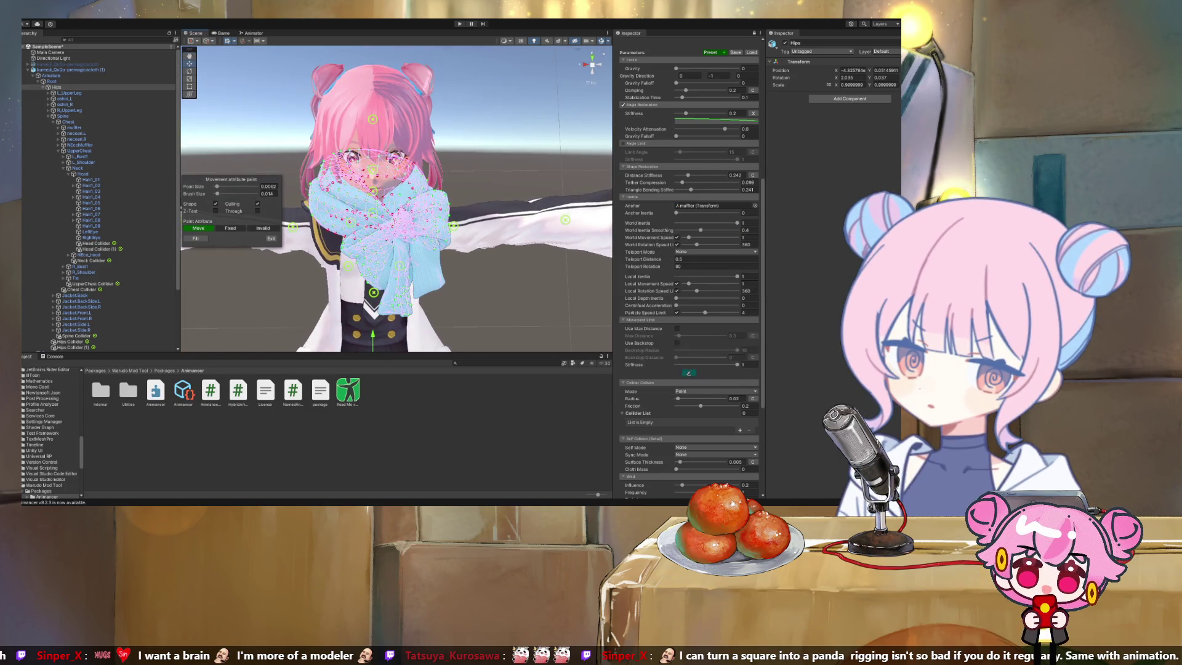
Finish movement attribute painting, enter Play mode, and view the muffler from top and front
left_click(271, 238)
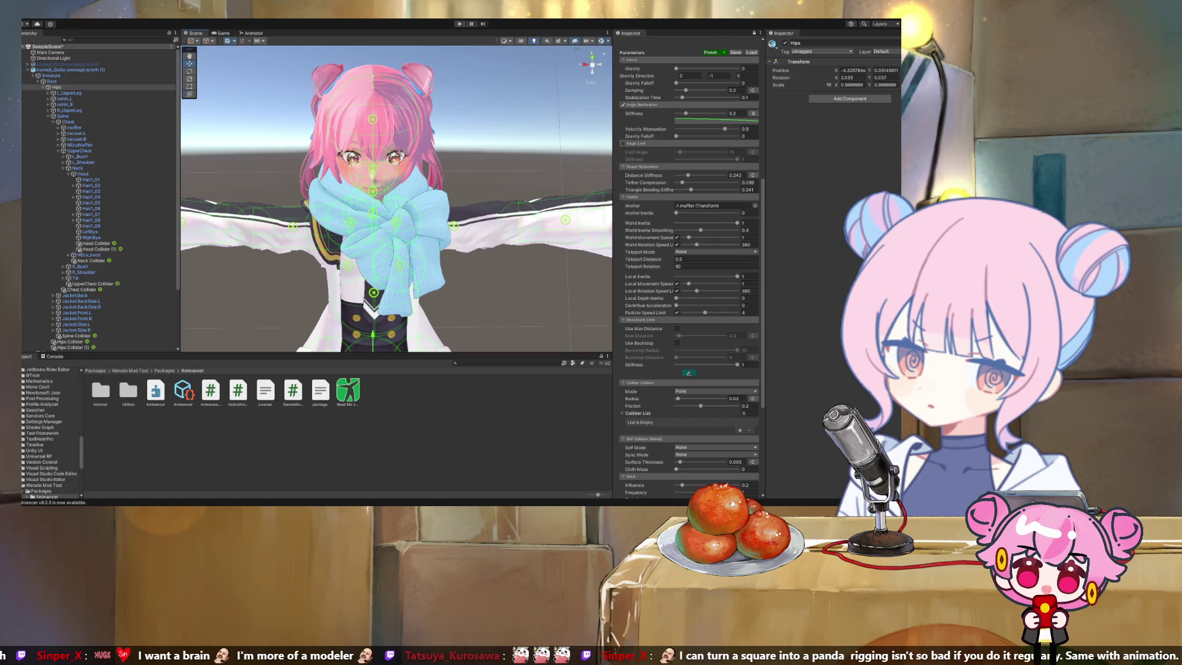
key("ctrl+p")
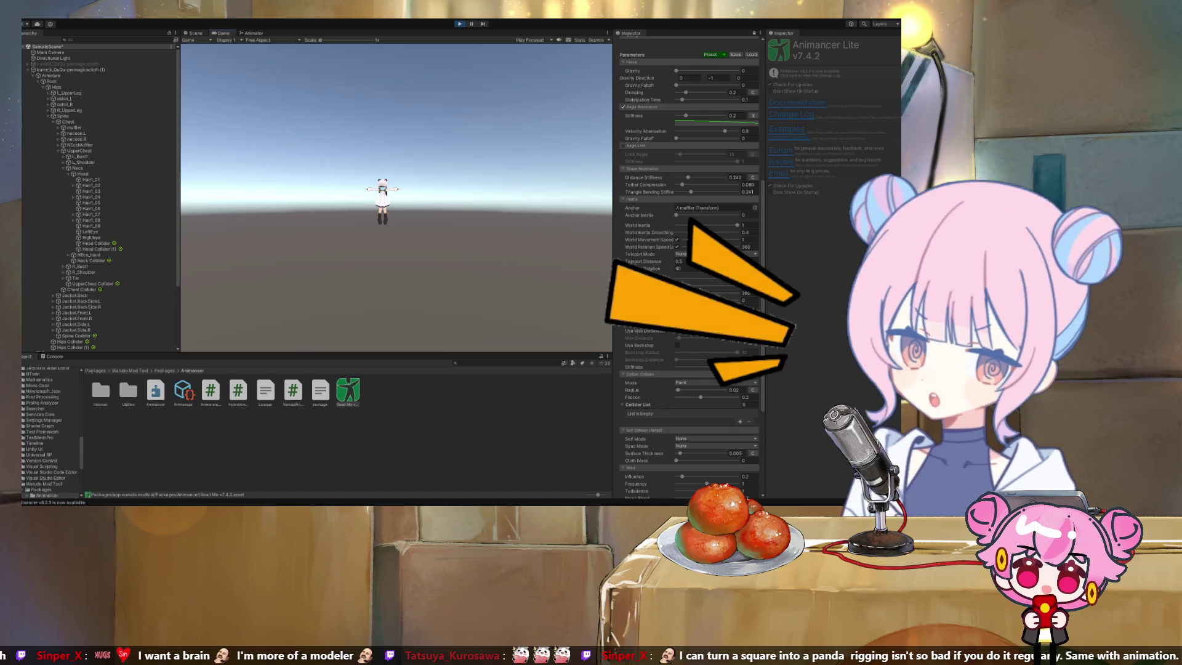
key("ctrl+1")
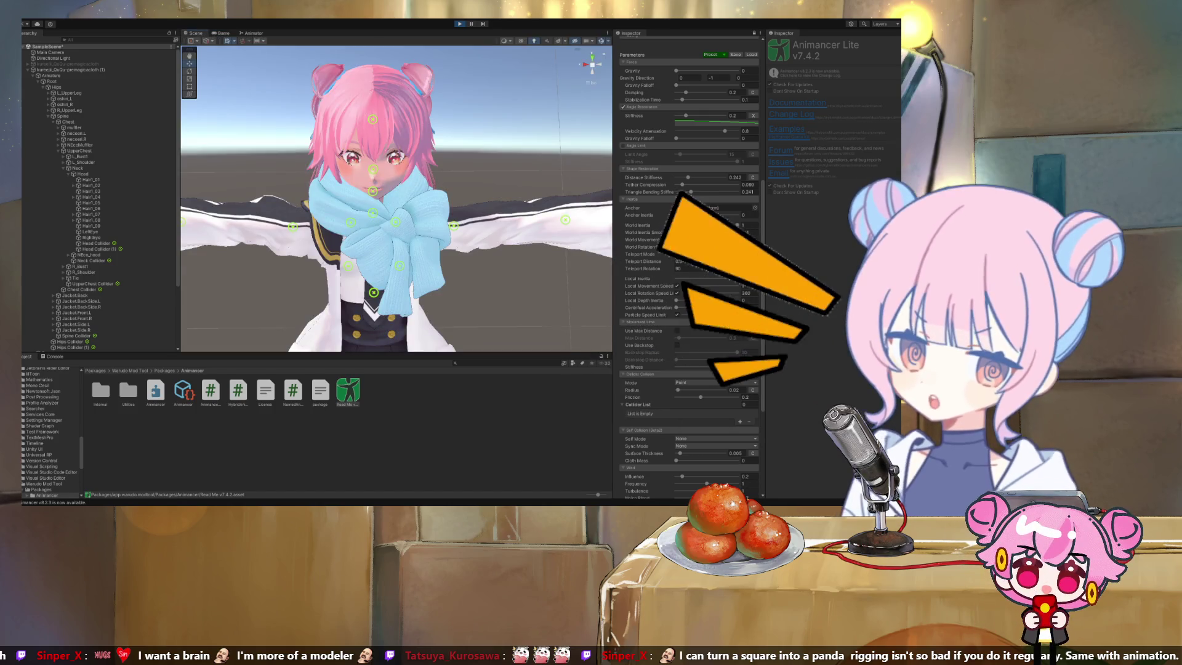
left_click(593, 55)
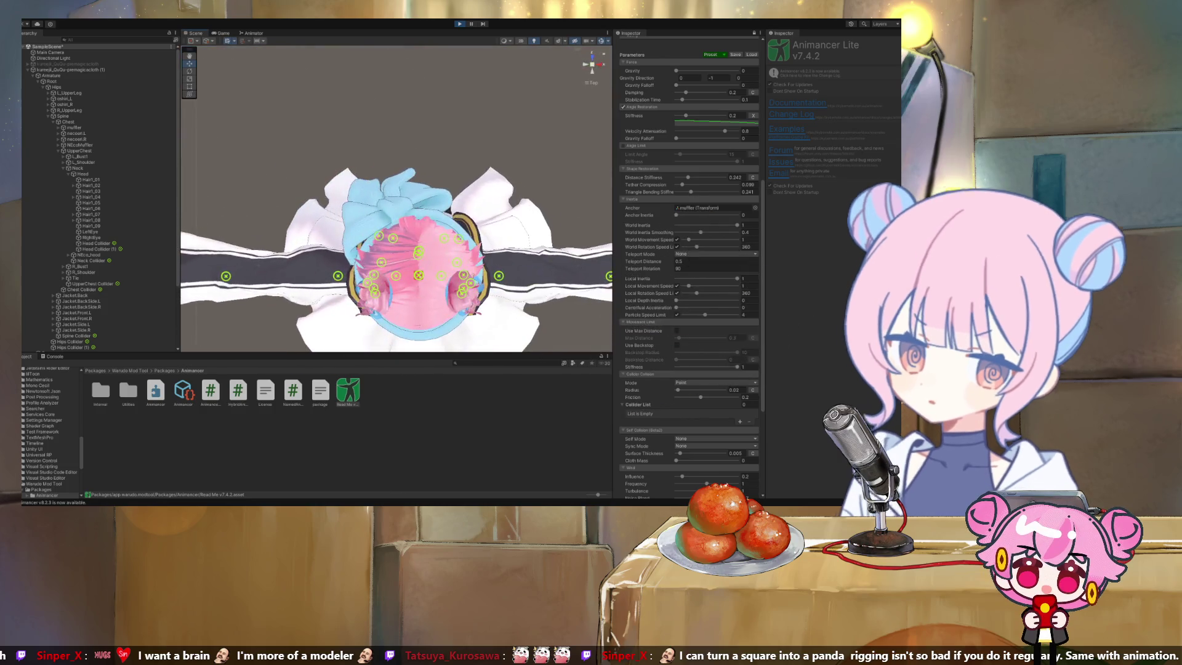
left_click(592, 55)
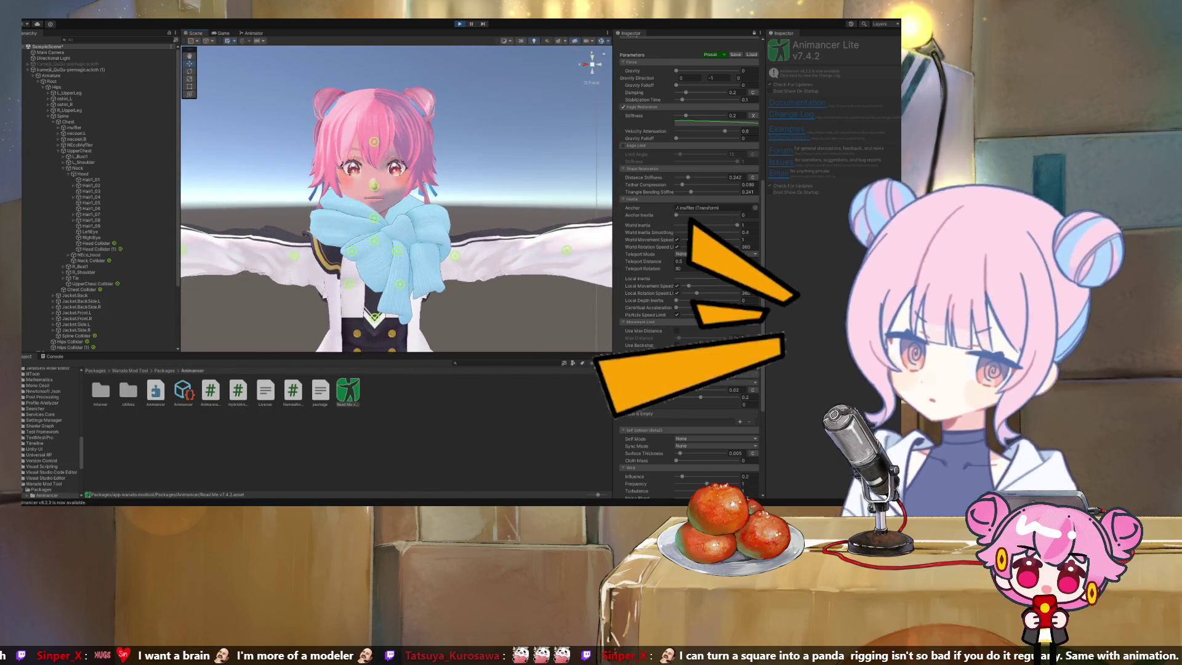
scroll(688, 265, "up", 10)
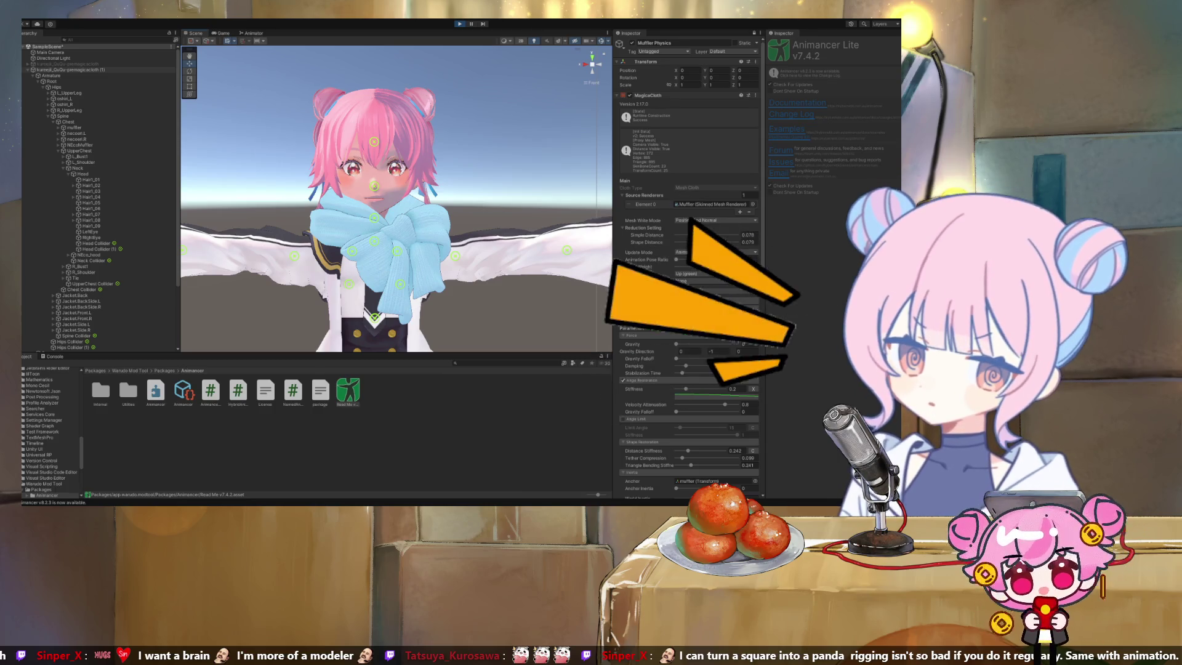
Select the kureeji_QuQu-premagicacloth (1) avatar and its Hips bone, zoom out, and stop Play mode
left_click(69, 70)
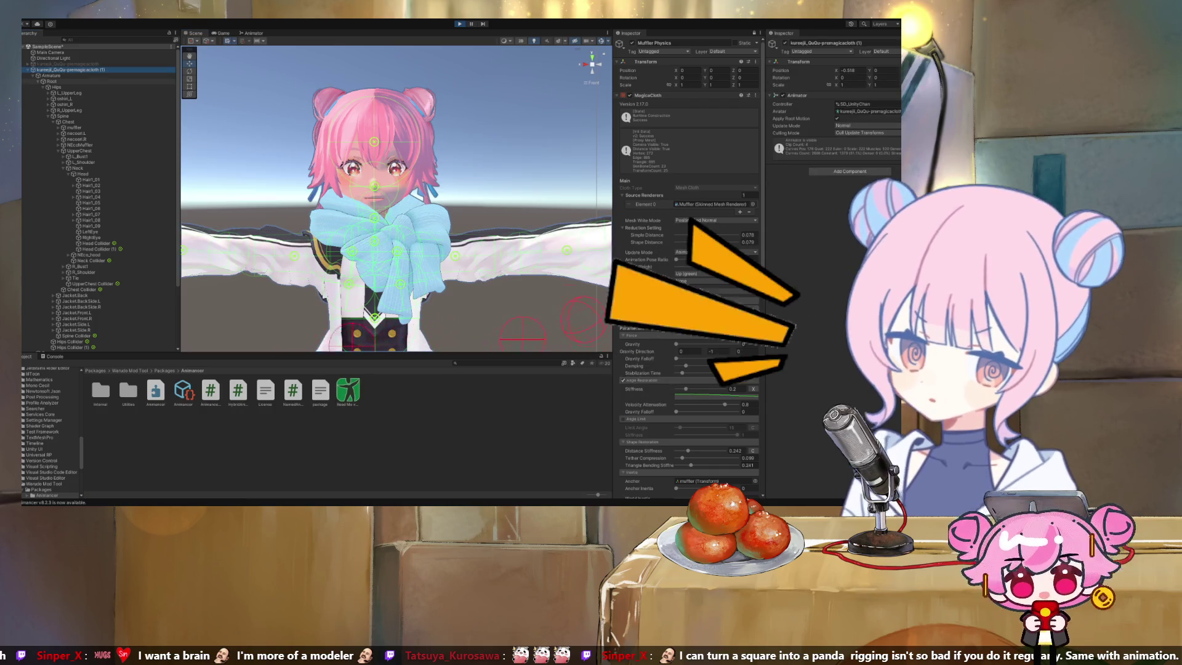
left_click(56, 86)
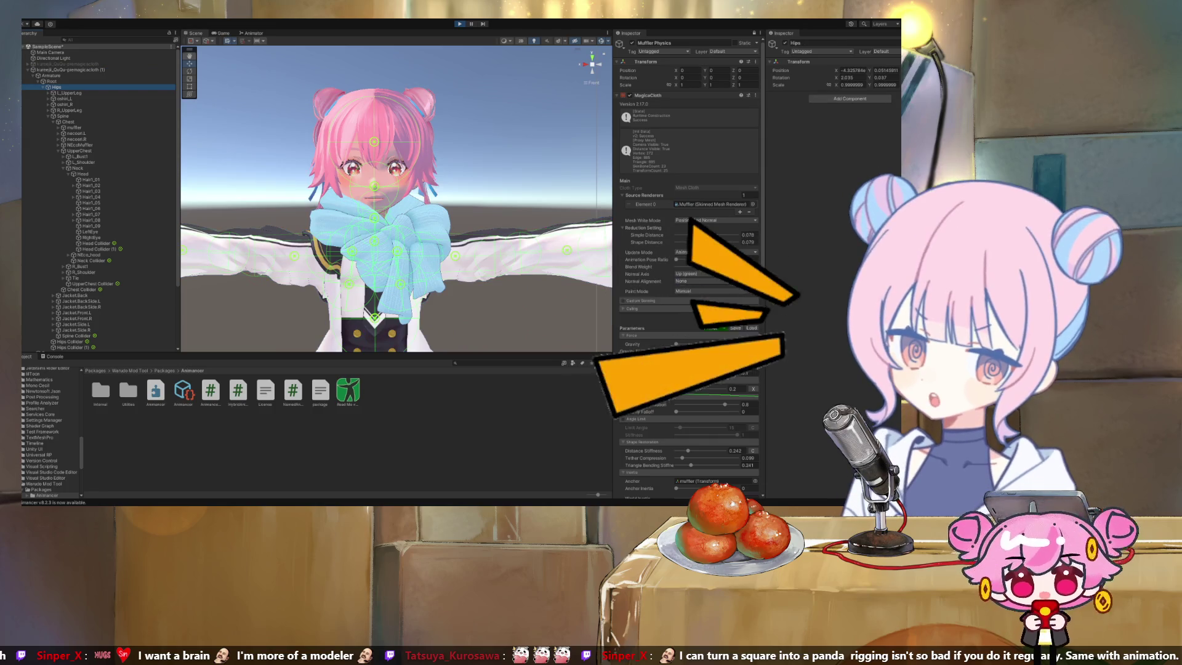
scroll(267, 297, "down", 5)
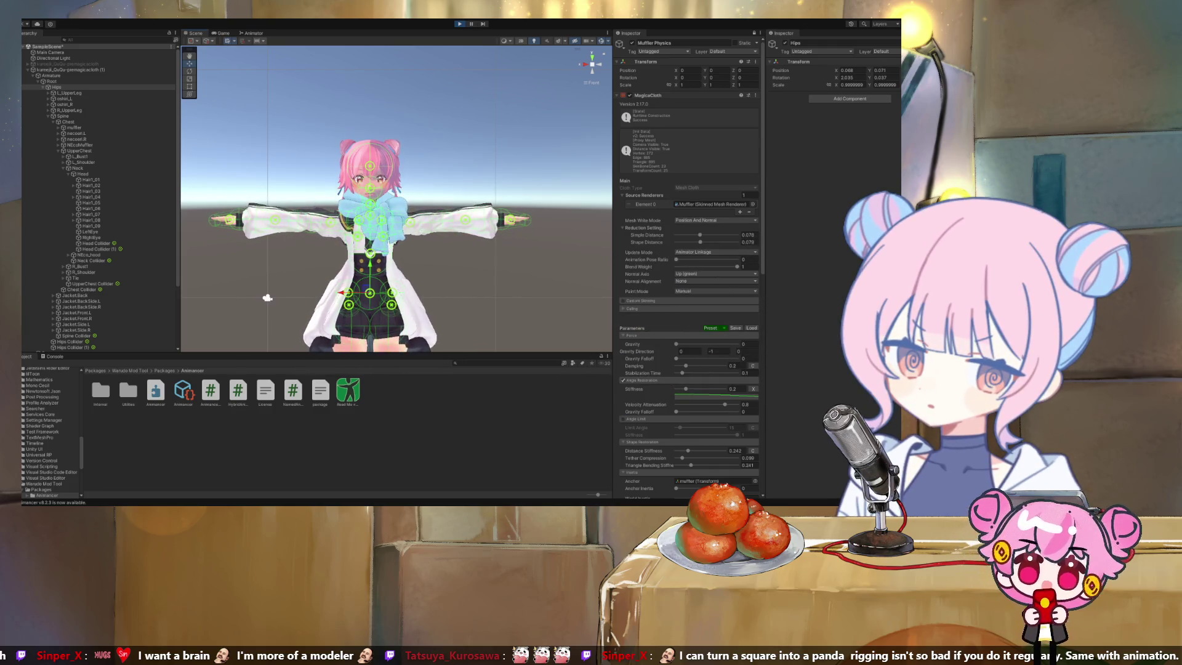
key("ctrl+p")
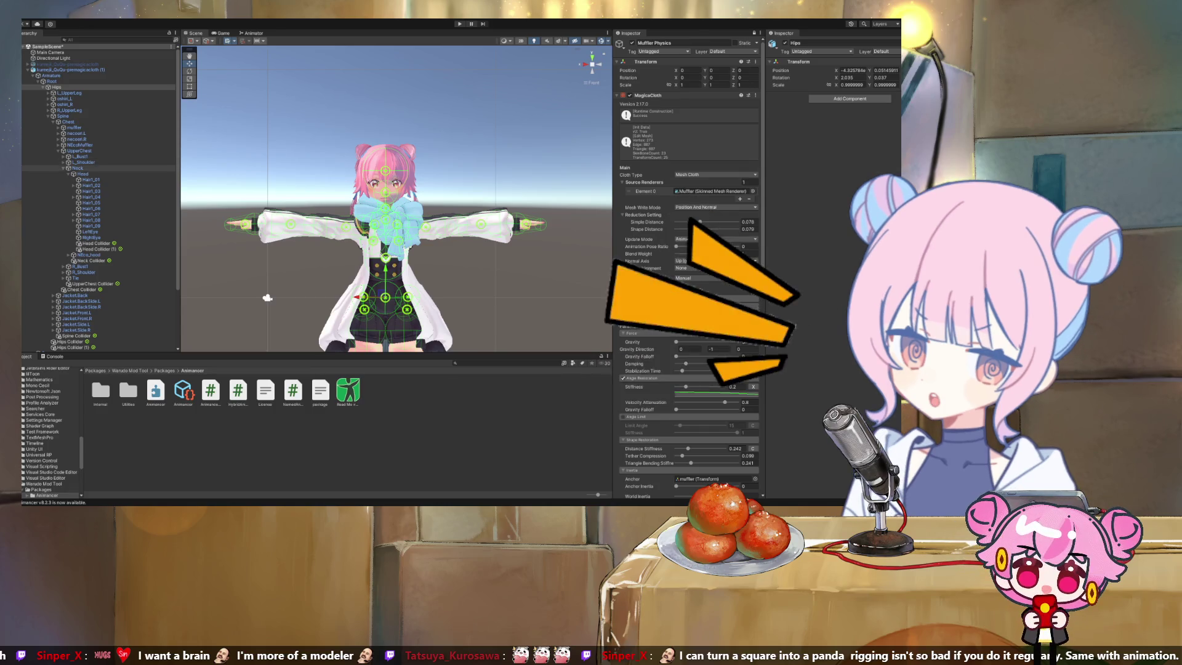
Enter Play mode and zoom in to watch the blue muffler move under cloth physics
scroll(98, 215, "down", 4)
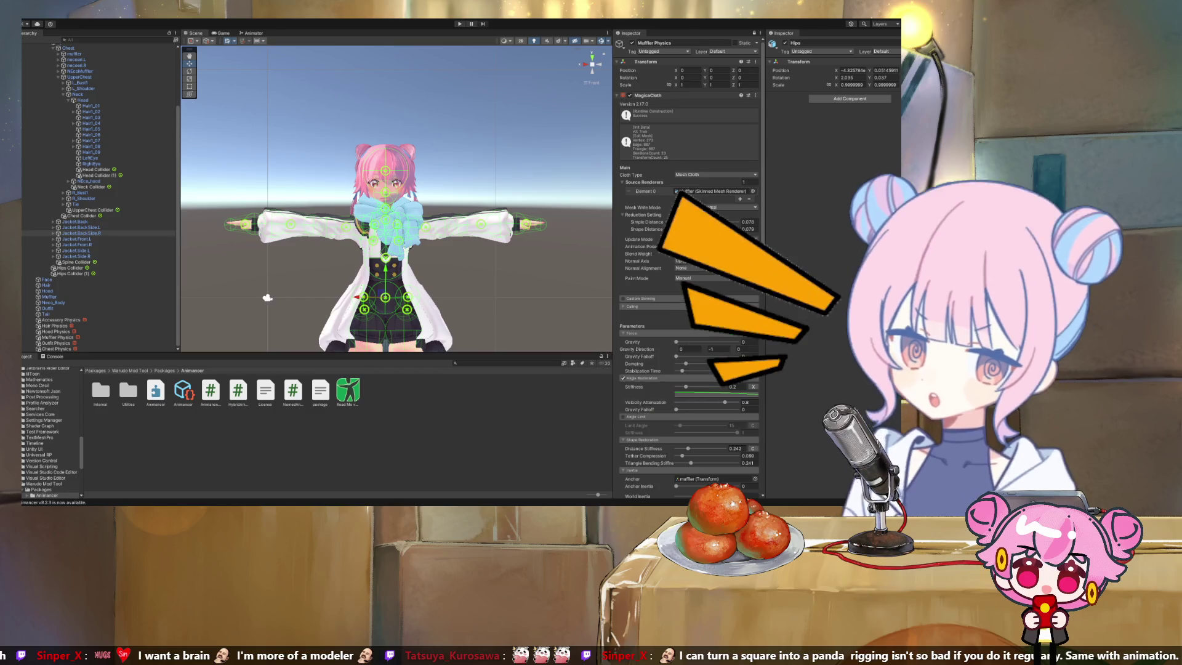
scroll(396, 198, "up", 2)
scroll(395, 198, "up", 3)
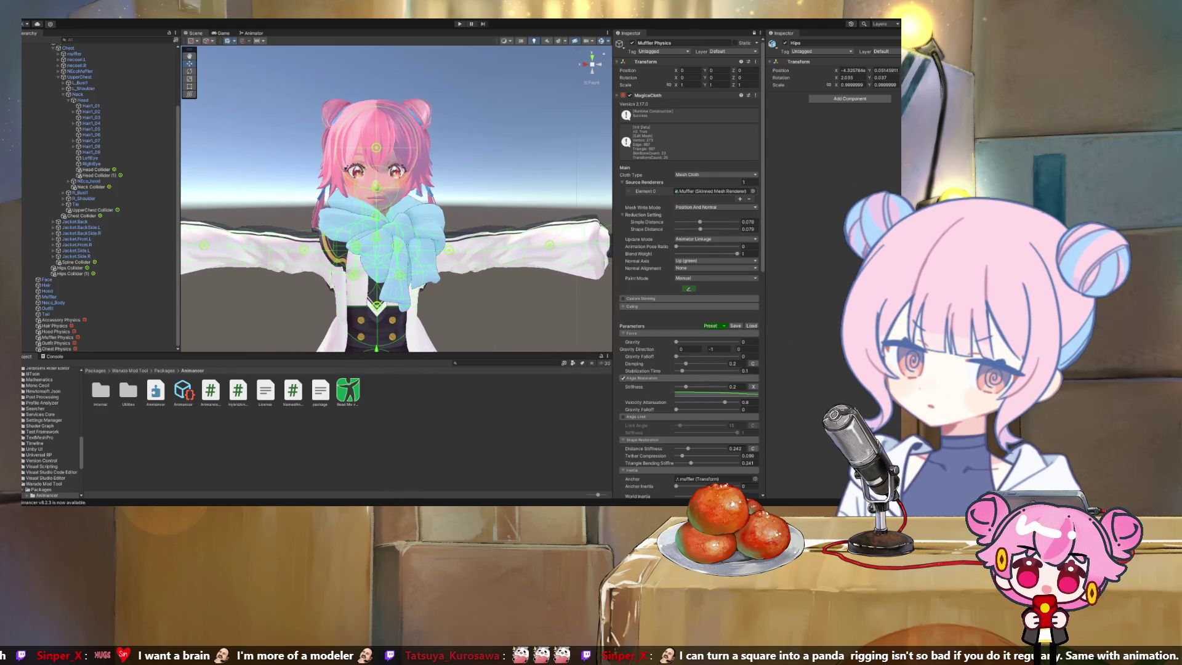
scroll(396, 198, "up", 1)
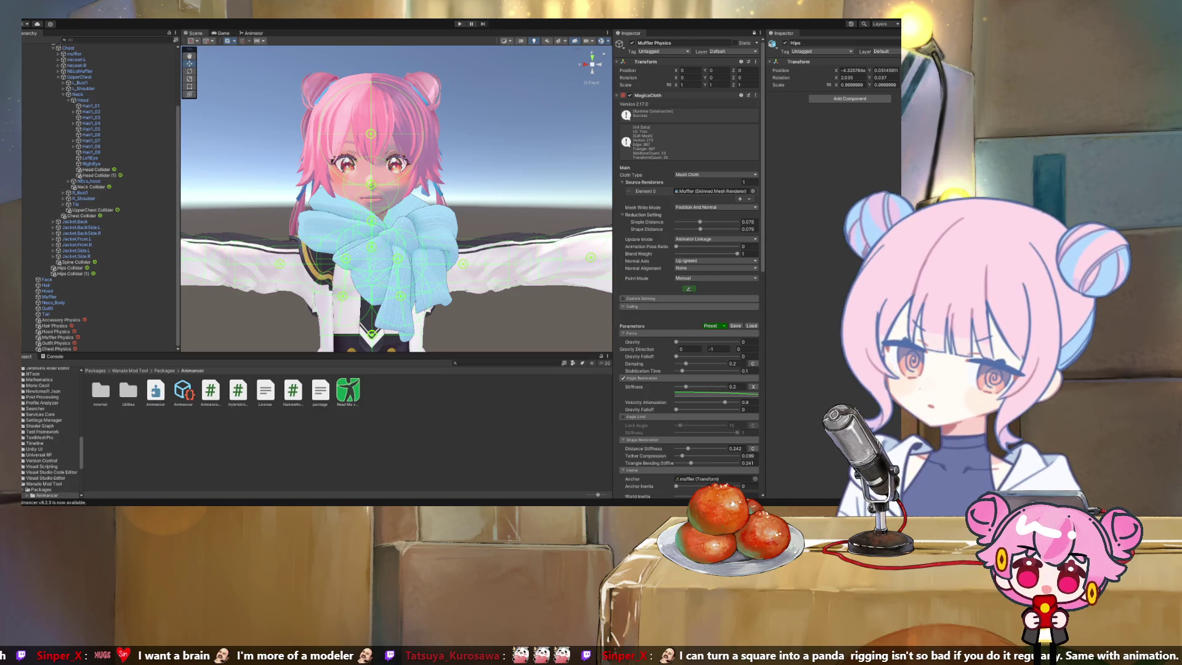
key("ctrl+p")
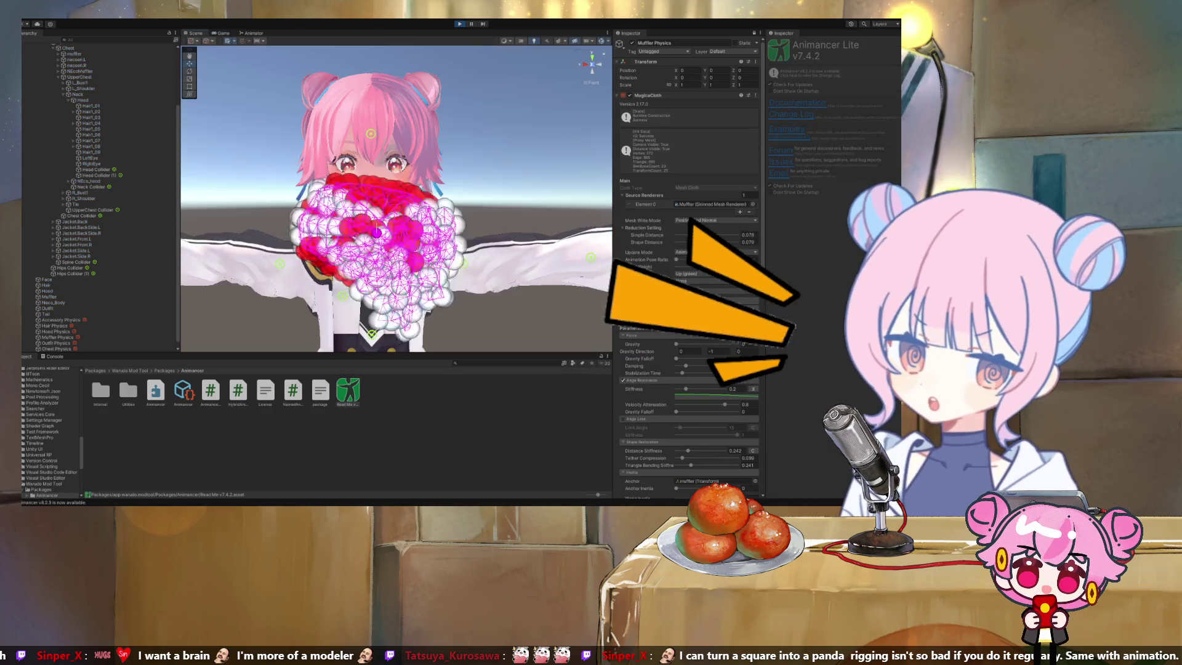
scroll(243, 316, "down", 4)
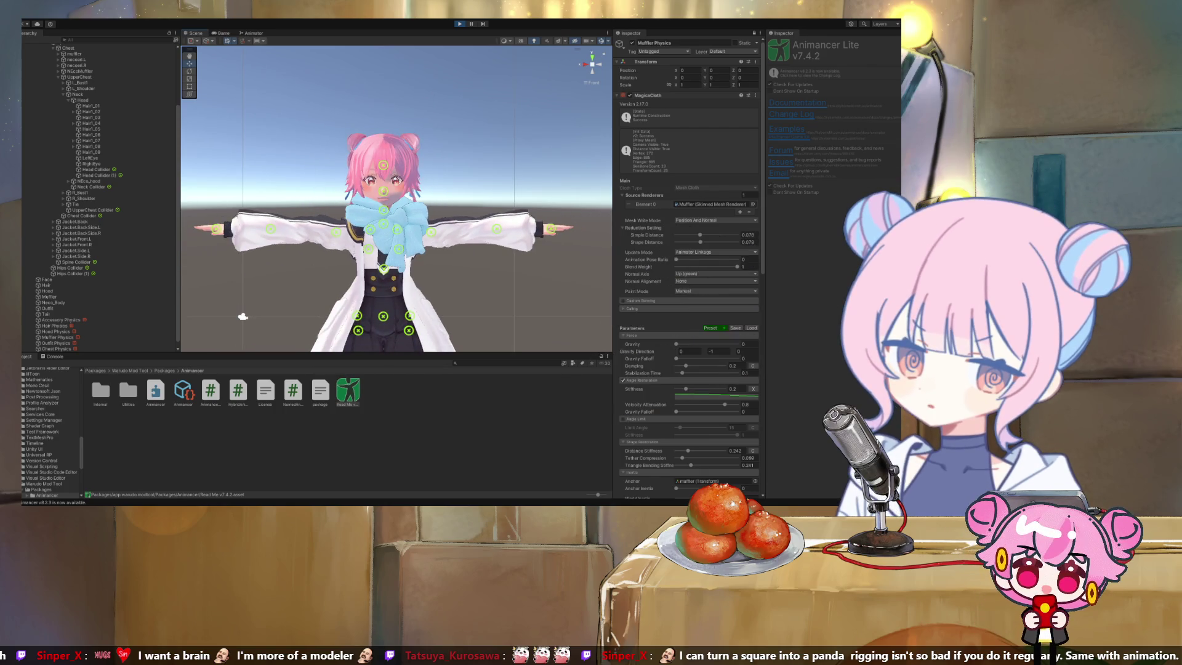
scroll(93, 319, "up", 4)
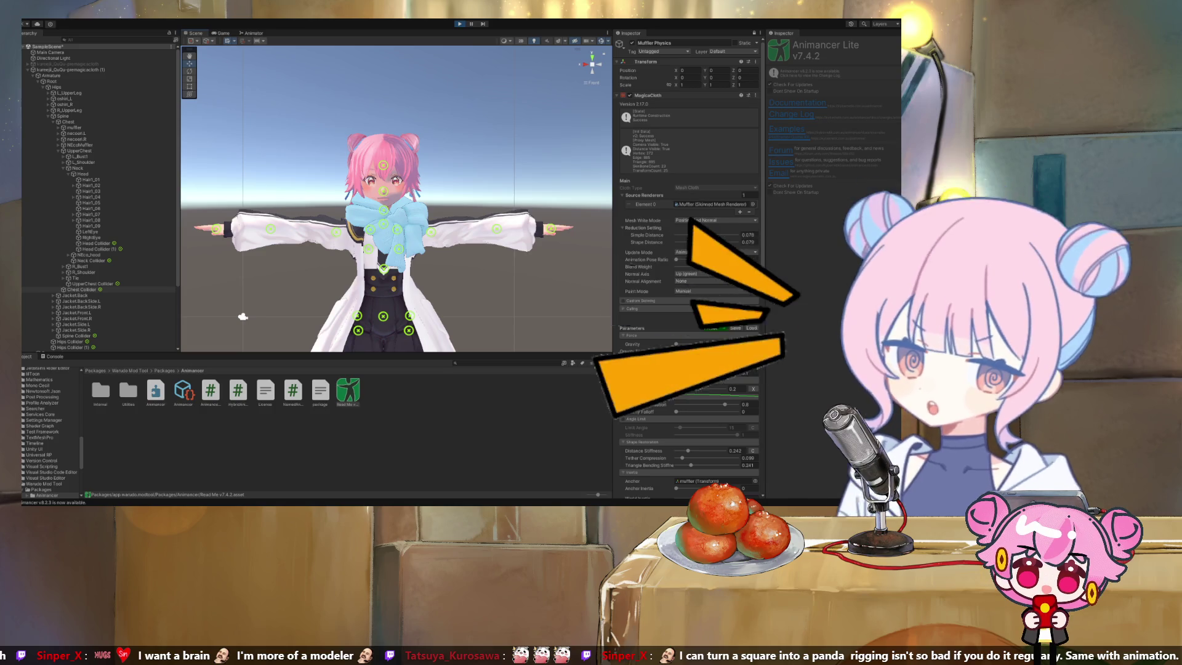
scroll(99, 296, "down", 3)
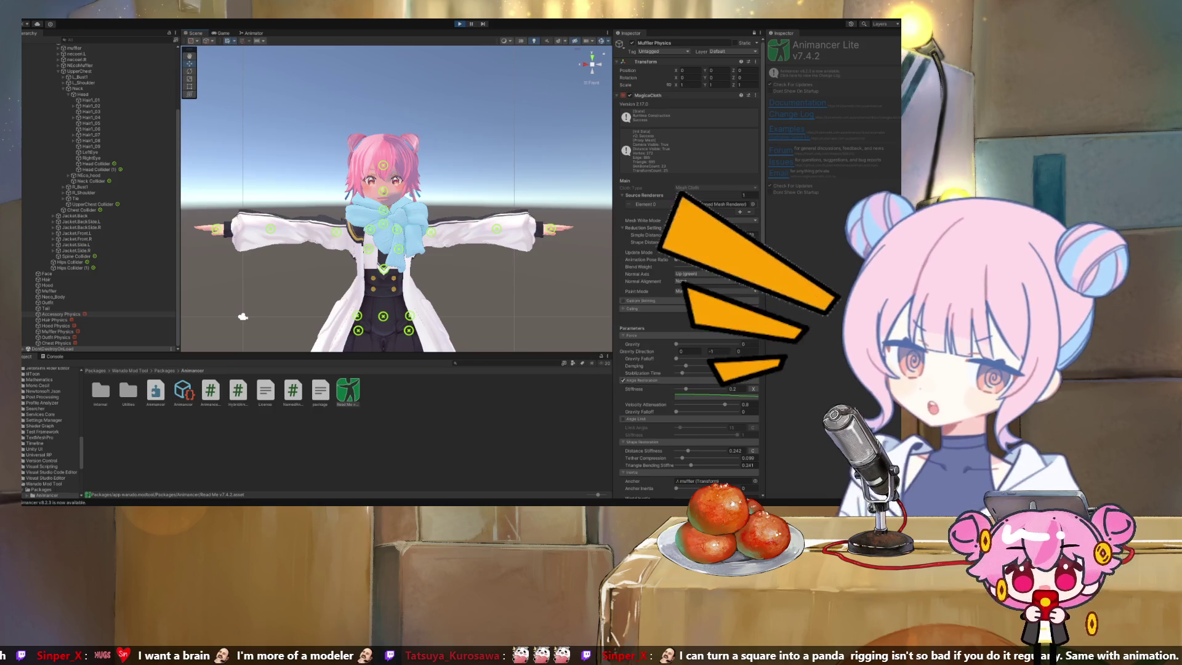
scroll(99, 197, "up", 3)
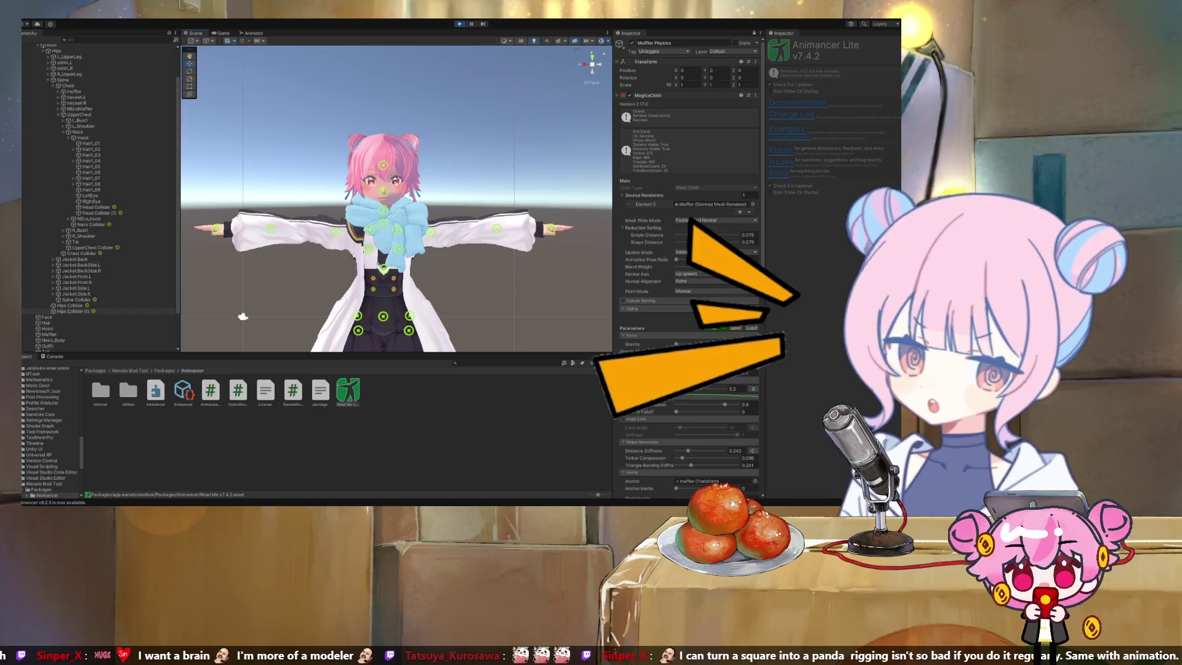
scroll(98, 197, "down", 3)
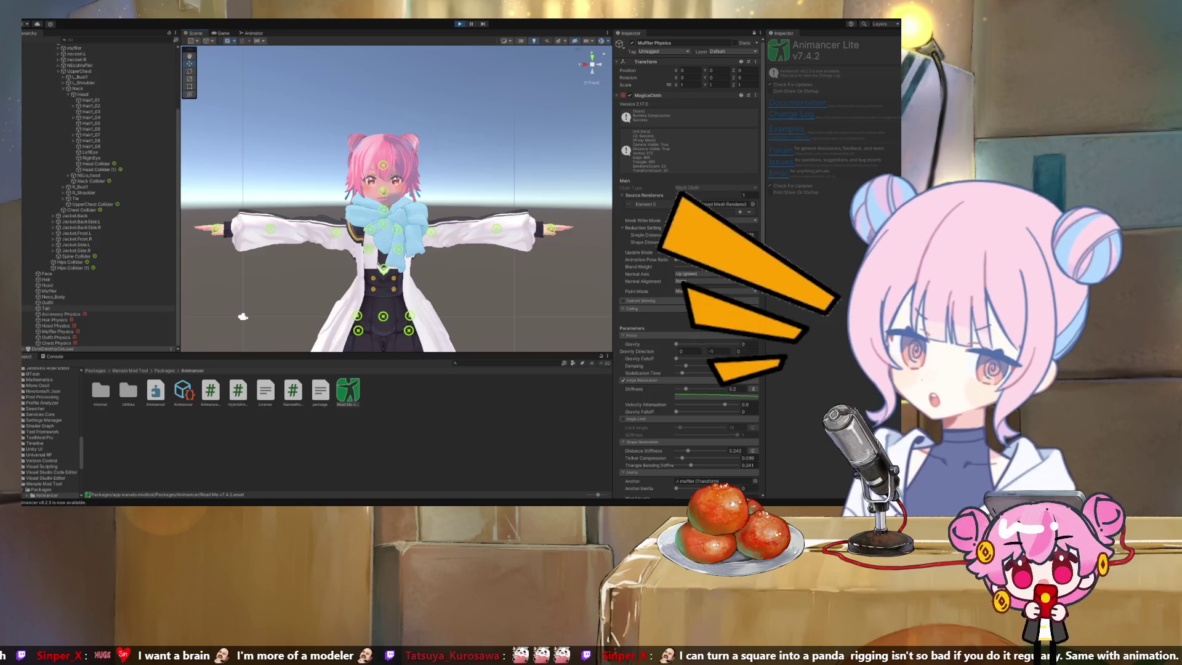
scroll(98, 197, "up", 5)
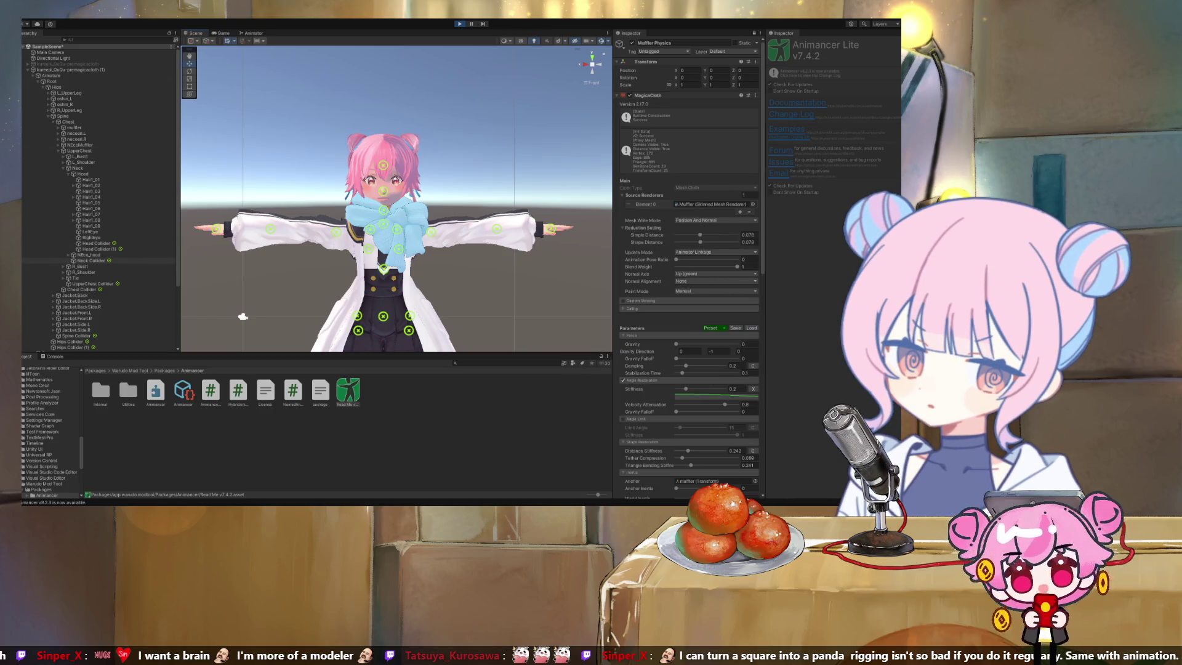
scroll(99, 197, "down", 5)
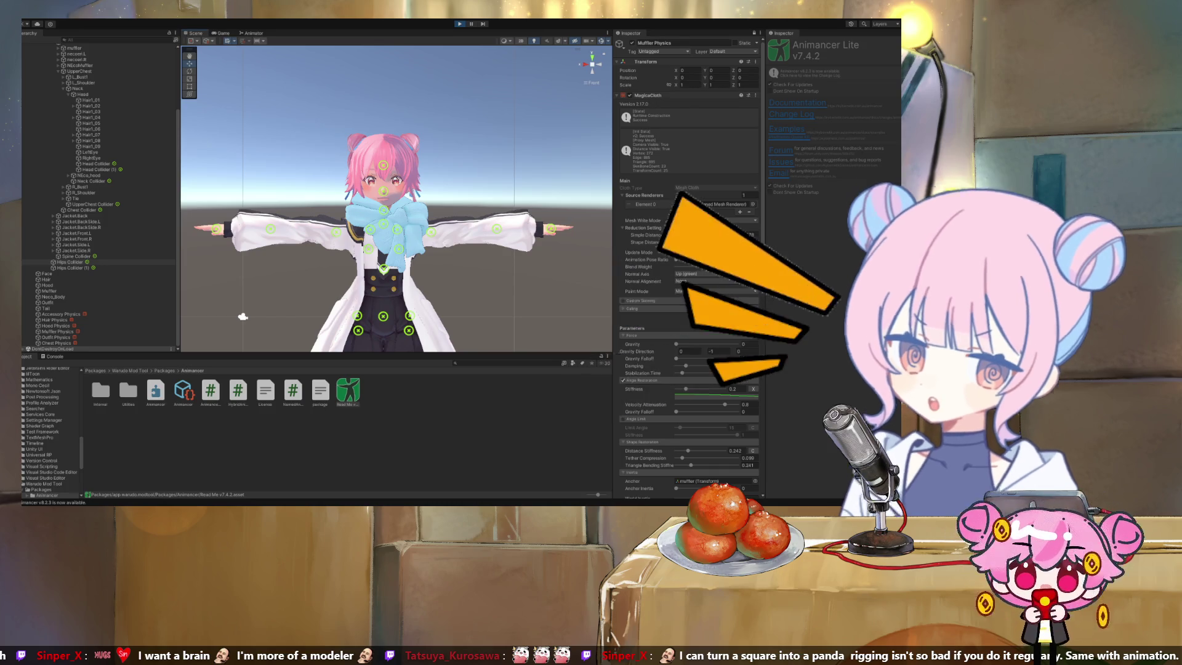
scroll(98, 197, "up", 2)
scroll(99, 197, "down", 2)
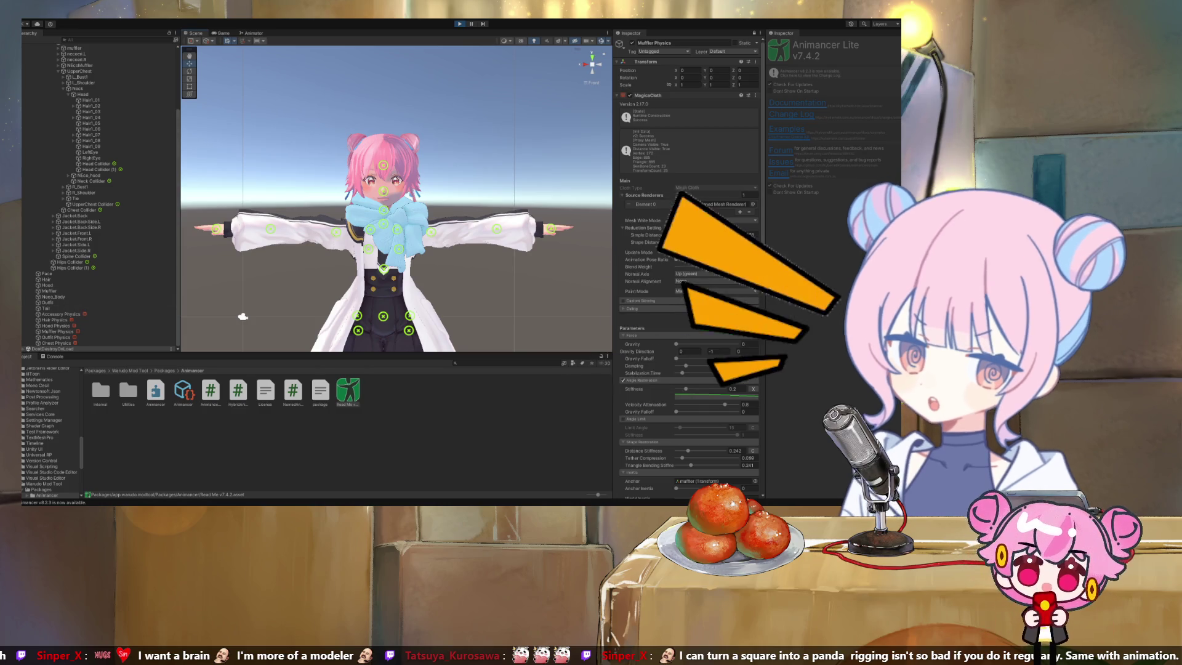
scroll(99, 197, "up", 3)
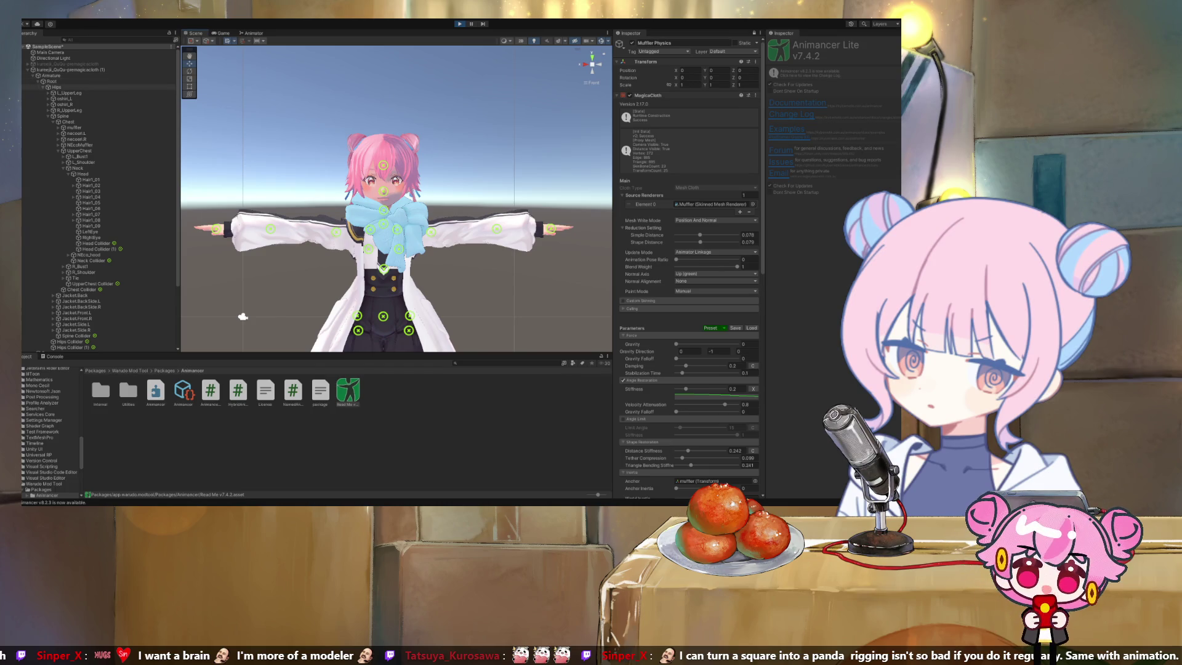
Inspect the Hips transform, frame the whole avatar including its legs, and select Hood Physics
left_click(57, 86)
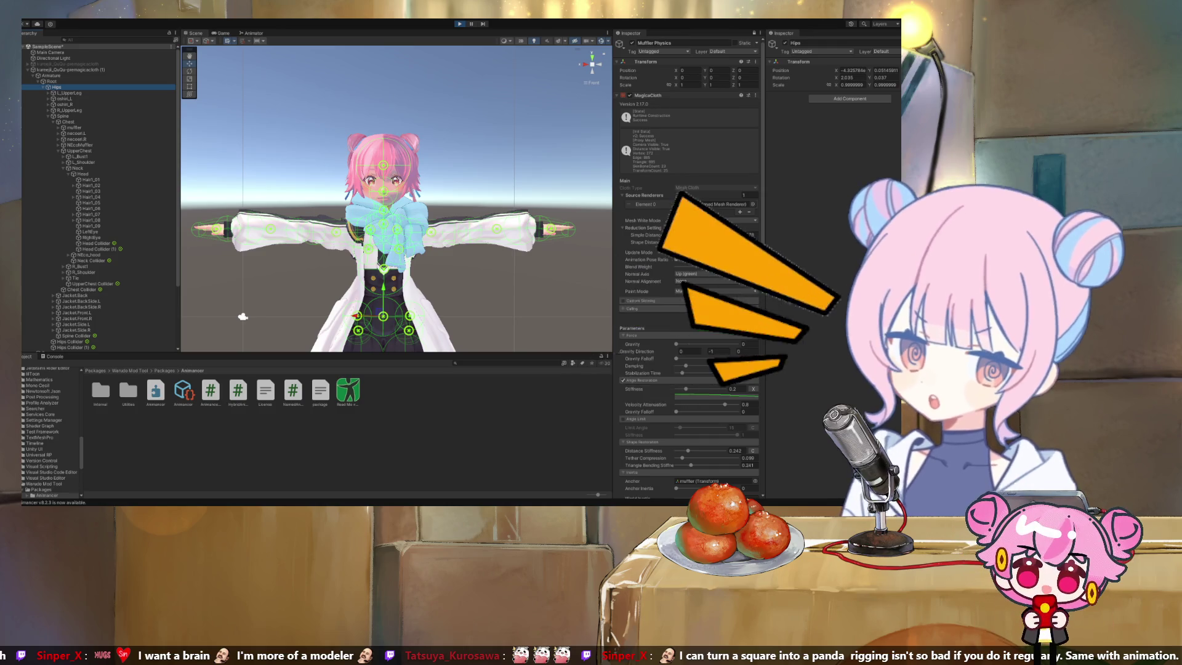
scroll(278, 289, "down", 2)
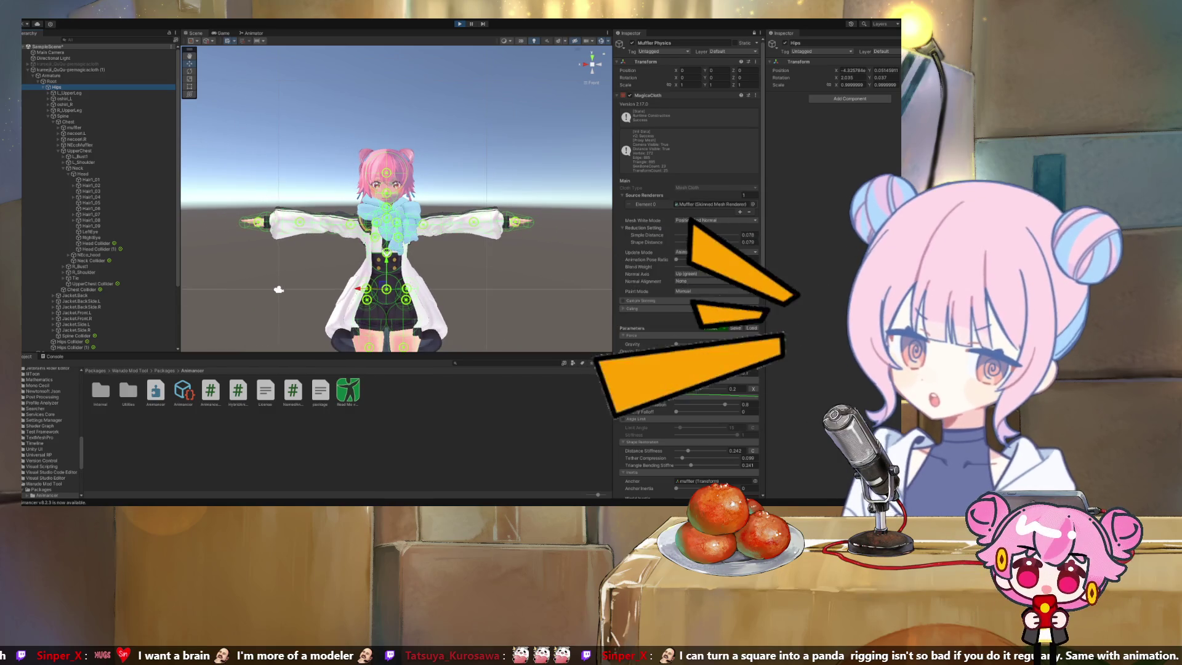
mouse_move(279, 289)
left_mouse_down()
mouse_move(282, 244)
mouse_move(311, 250)
left_mouse_up()
scroll(295, 259, "up", 4)
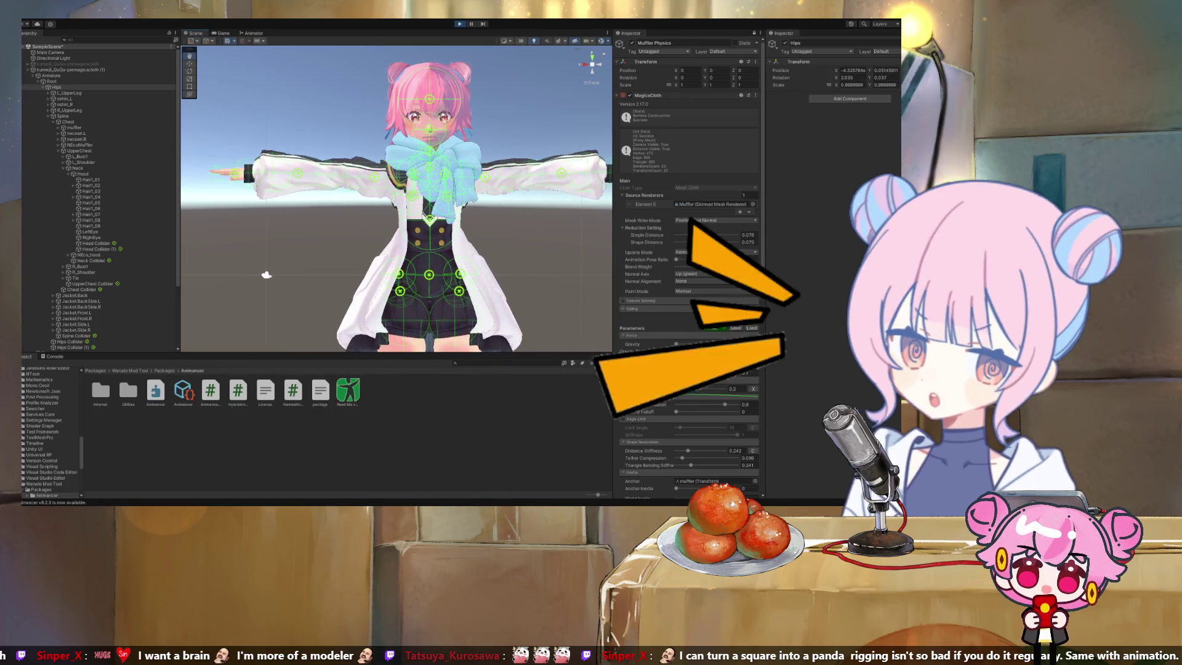
scroll(251, 273, "down", 3)
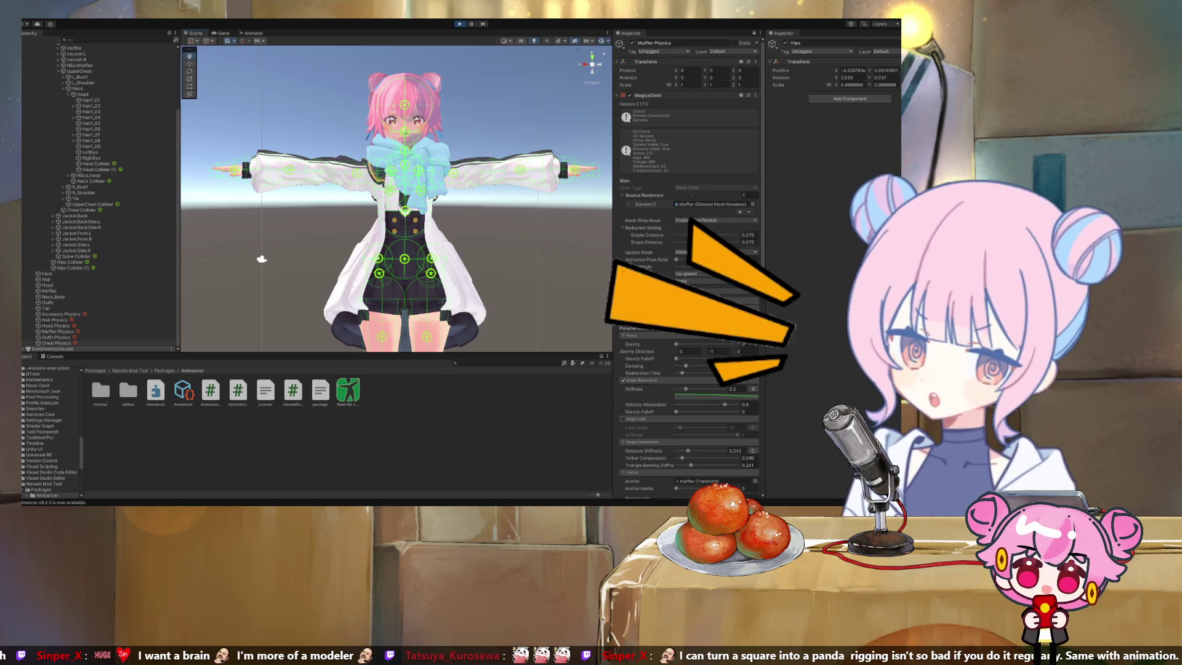
left_click(56, 326)
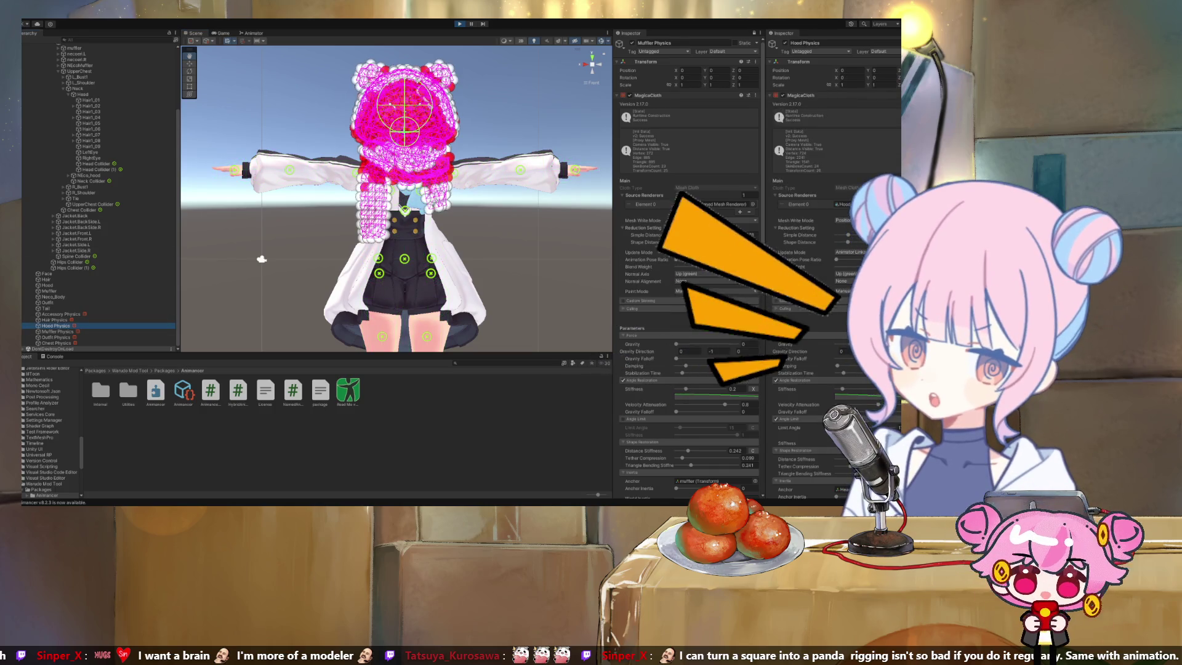
Compare the Hood Physics and Muffler Physics MagicaCloth parameters side by side in both Inspectors
scroll(688, 264, "down", 10)
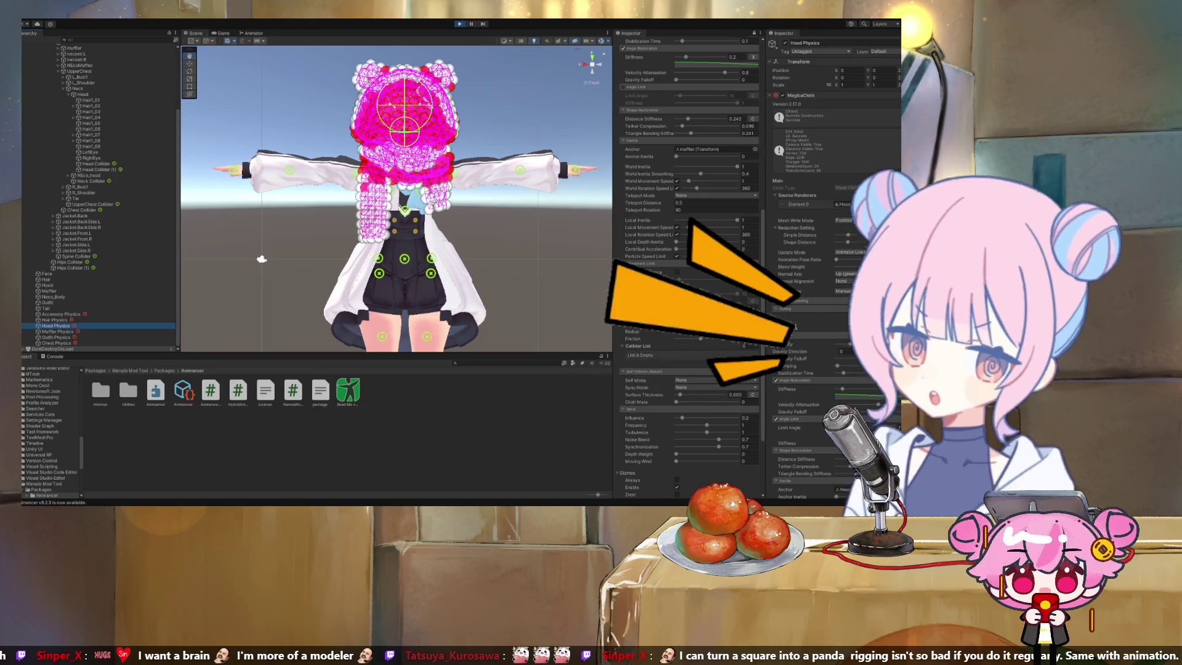
scroll(689, 265, "up", 5)
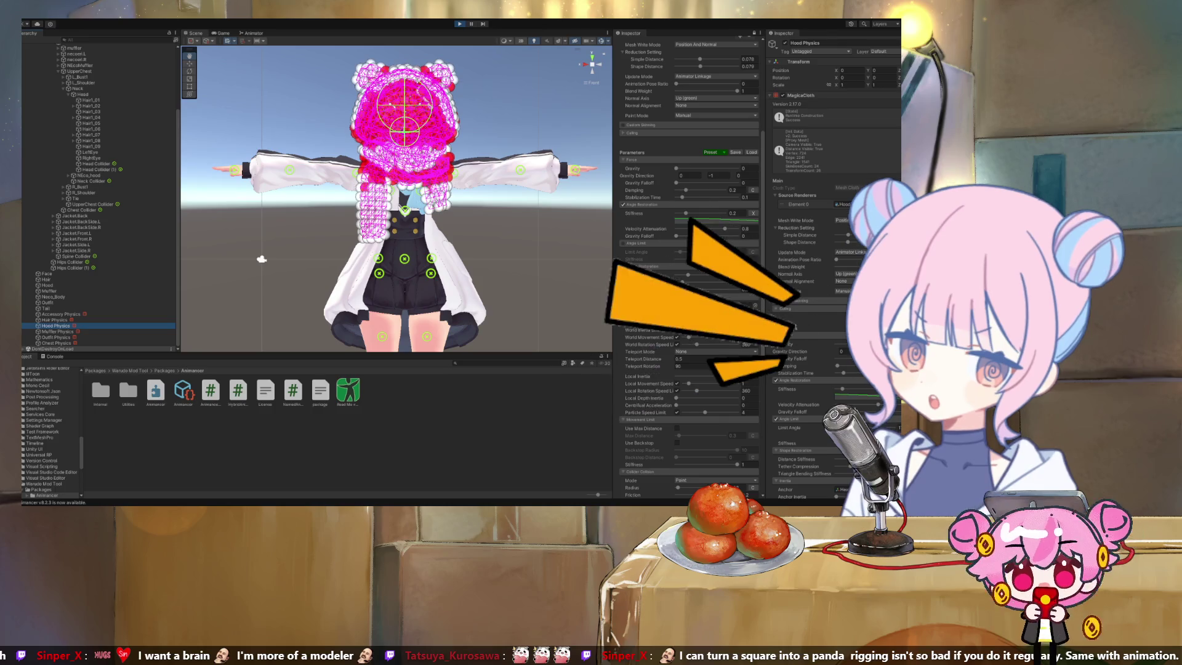
scroll(689, 264, "up", 6)
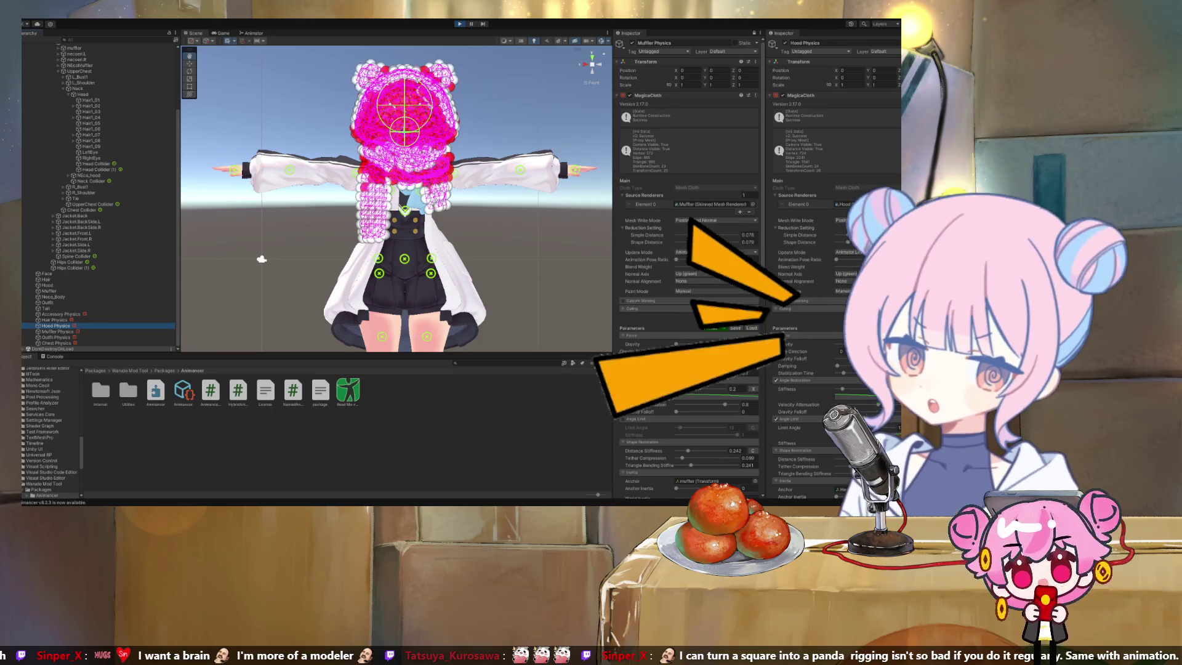
left_click_drag(261, 259, 414, 276)
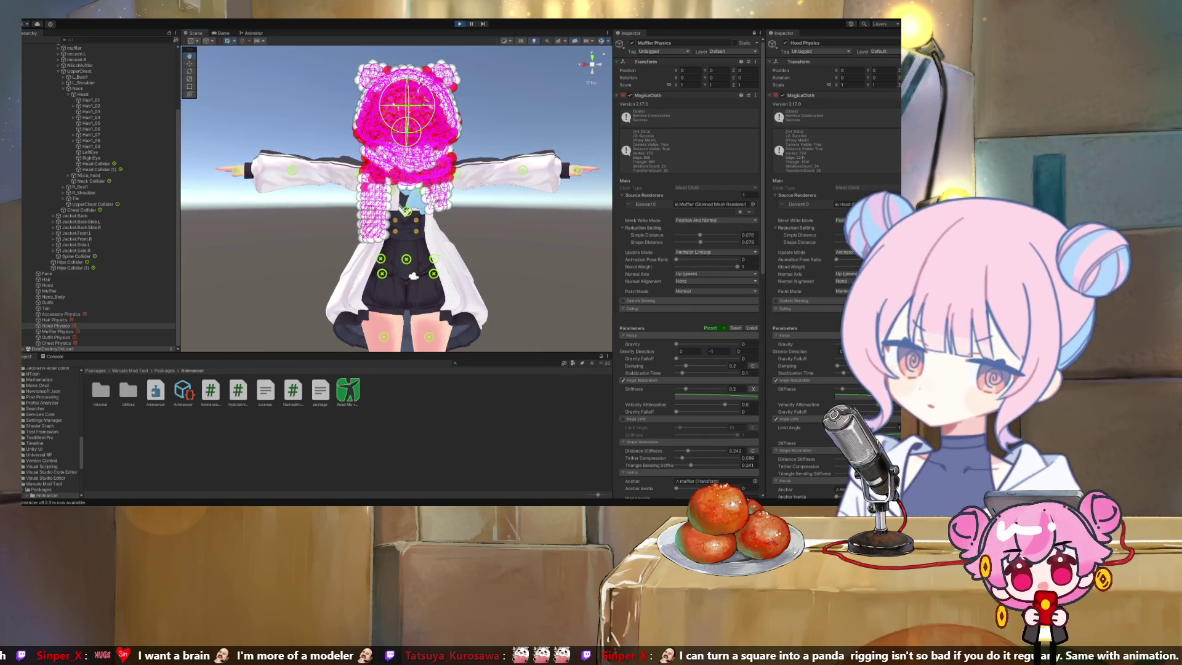
scroll(688, 265, "down", 5)
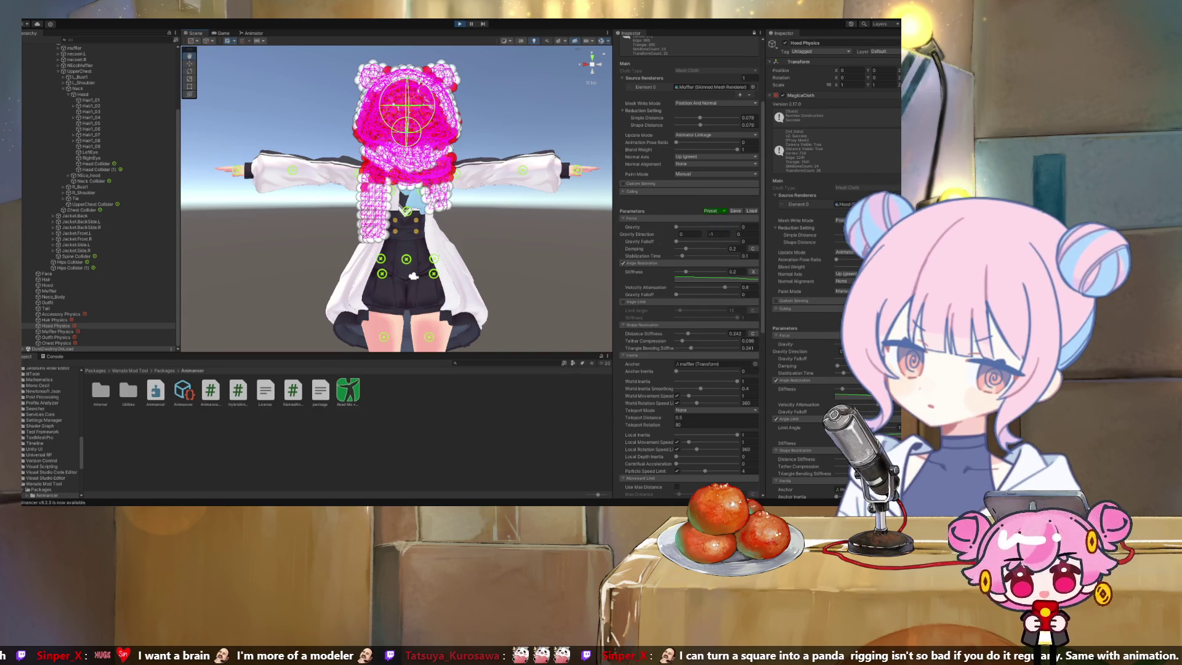
scroll(688, 265, "up", 5)
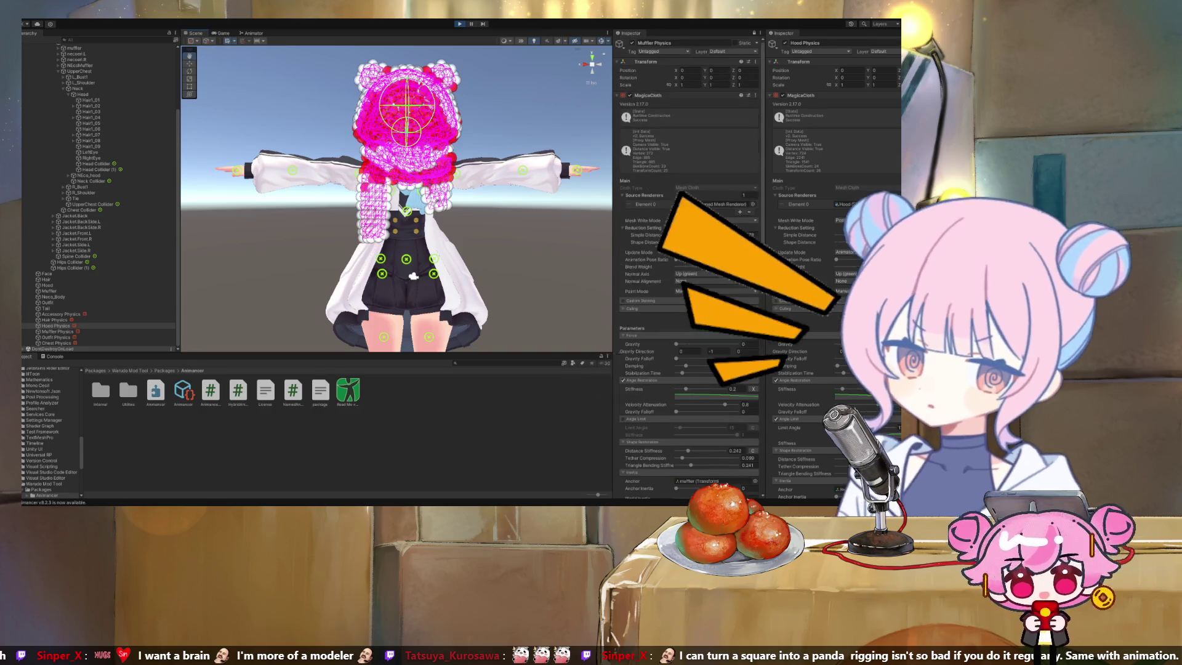
scroll(689, 265, "down", 4)
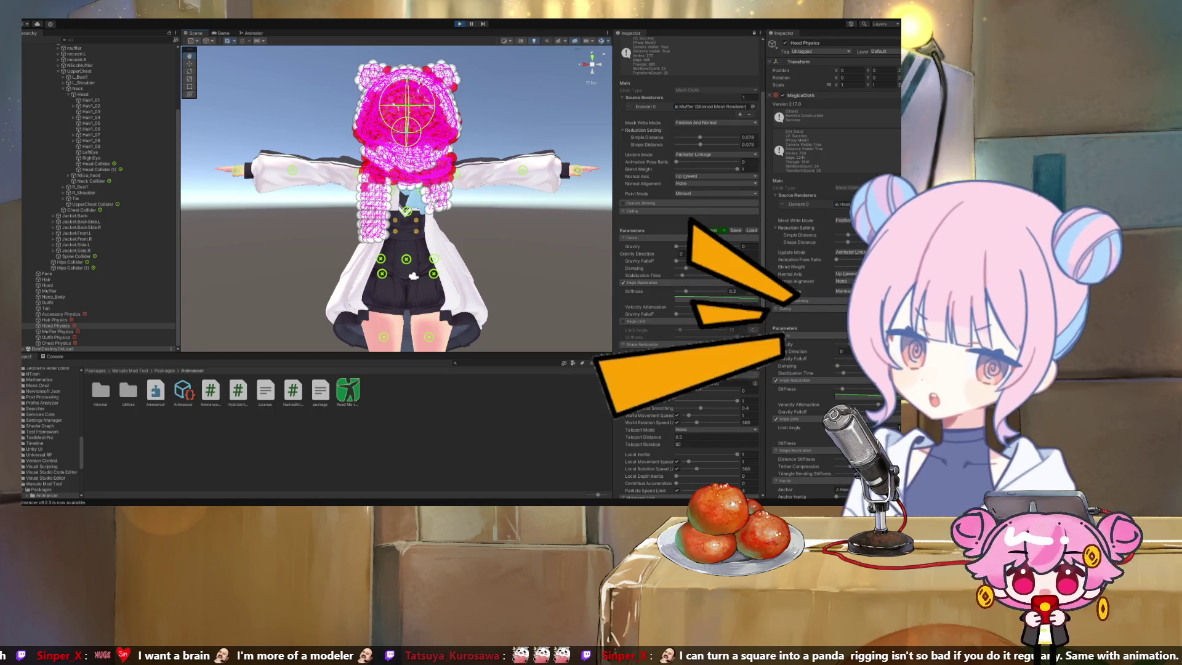
scroll(834, 185, "down", 2)
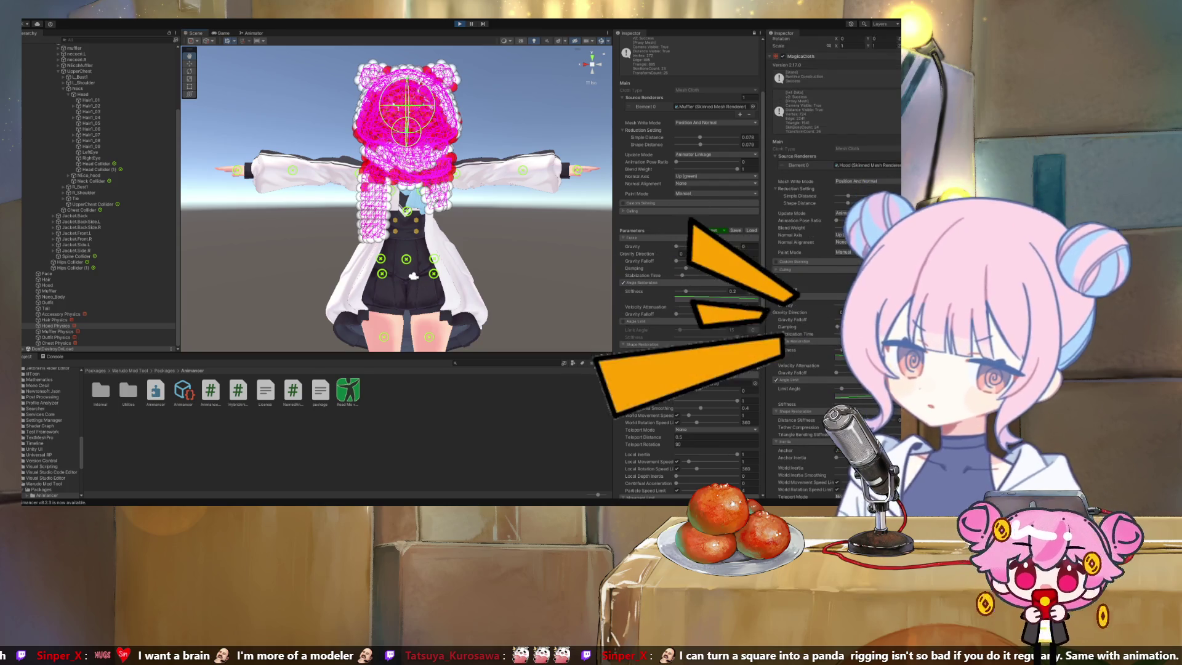
left_click(745, 246)
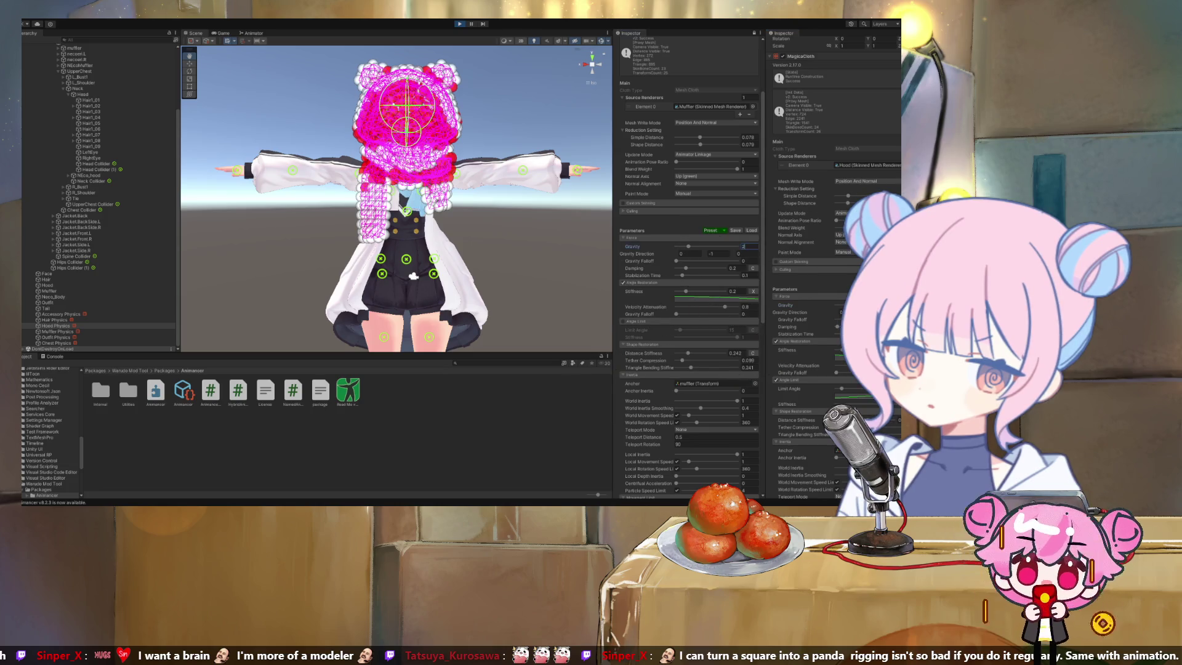
Set the muffler's gravity to 2, Stiffness to 0.105 and Velocity Attenuation to 0.6
type("2")
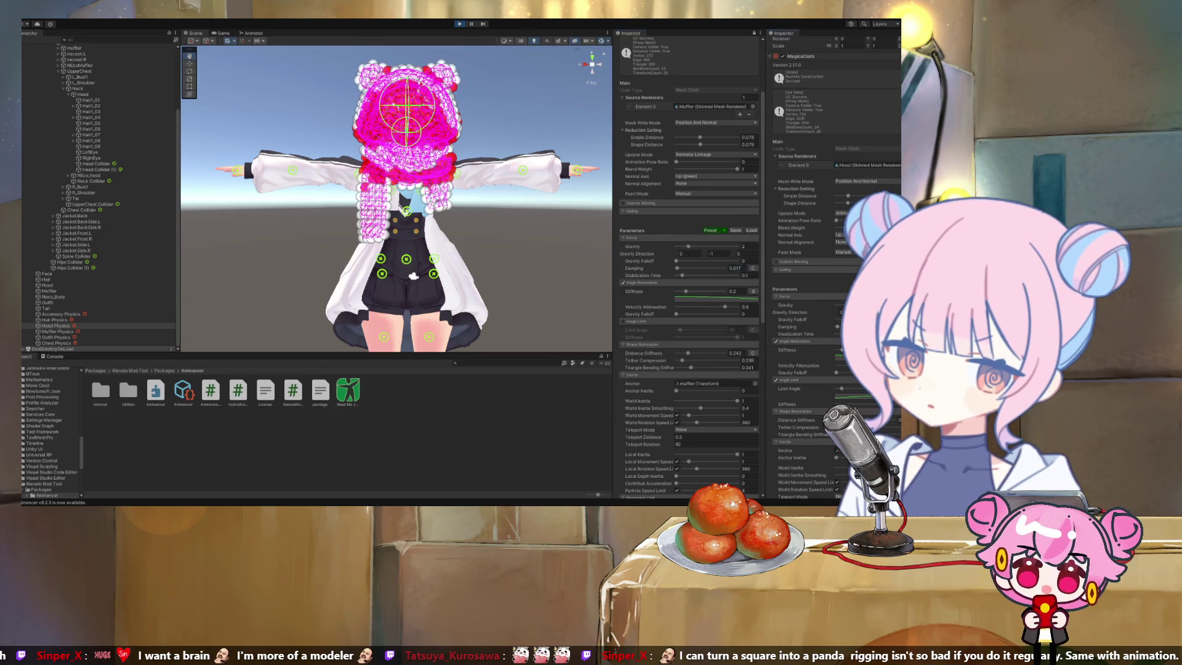
left_click(733, 292)
type("0.105")
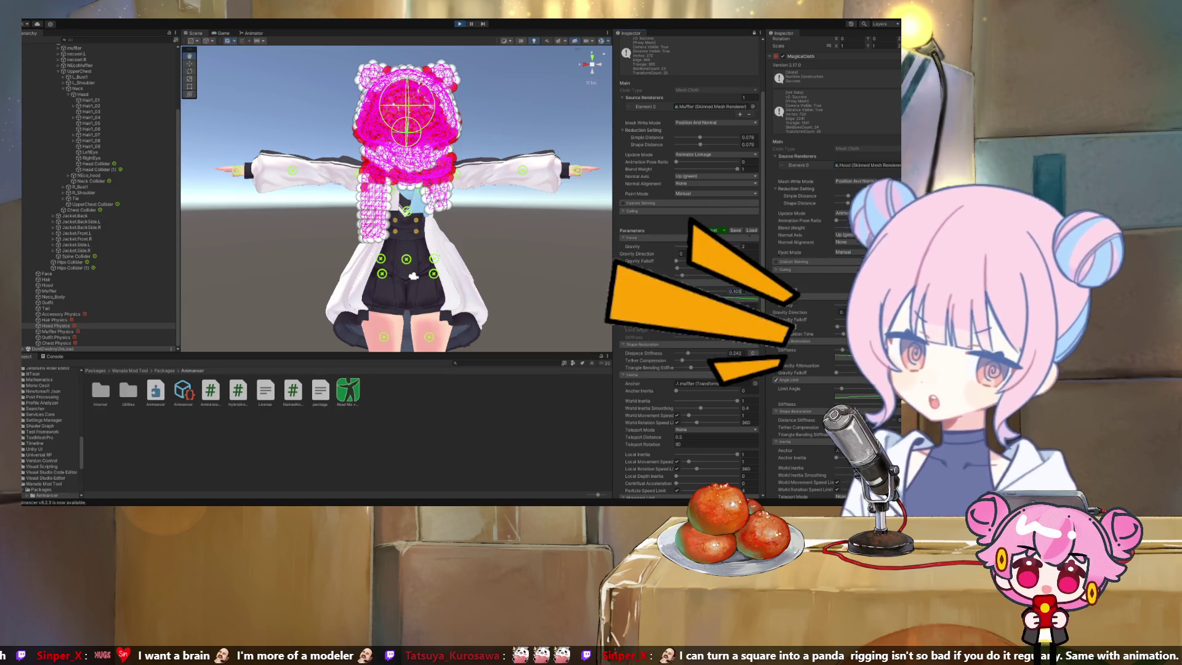
key("Return")
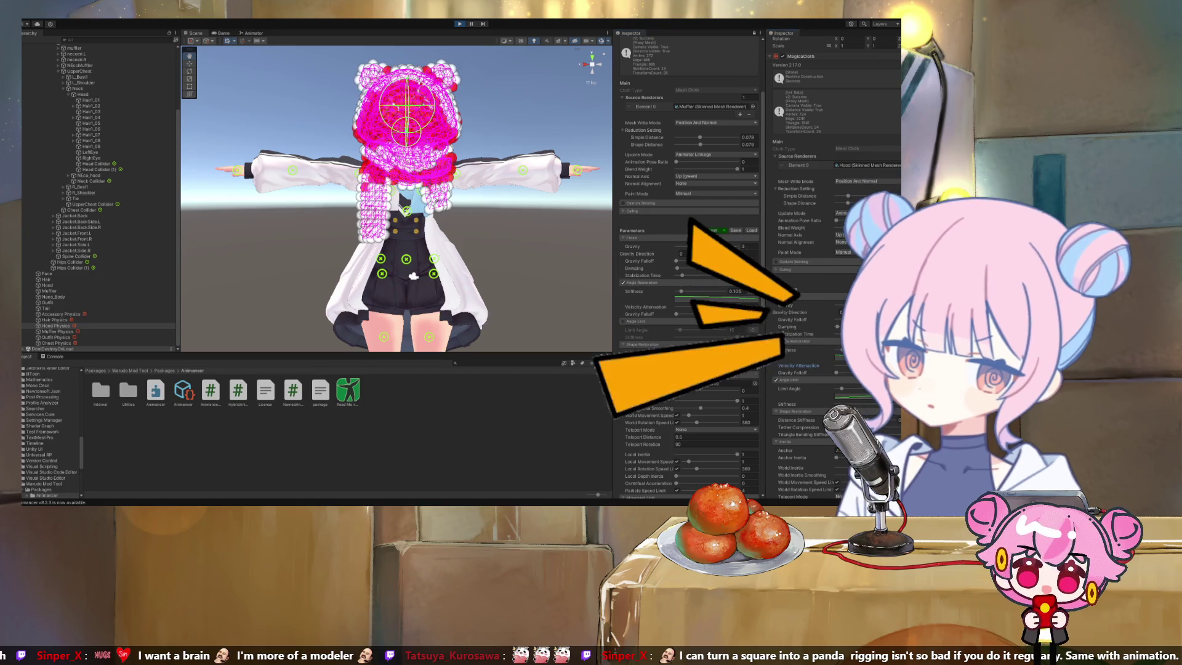
left_click(745, 306)
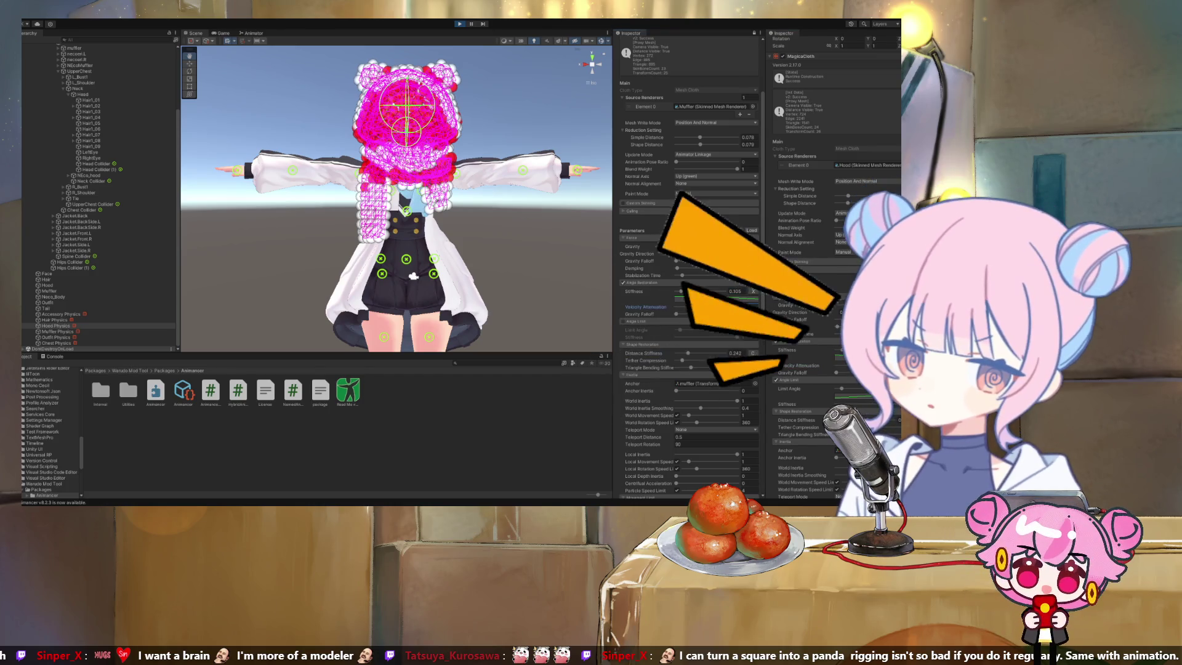
key("Return")
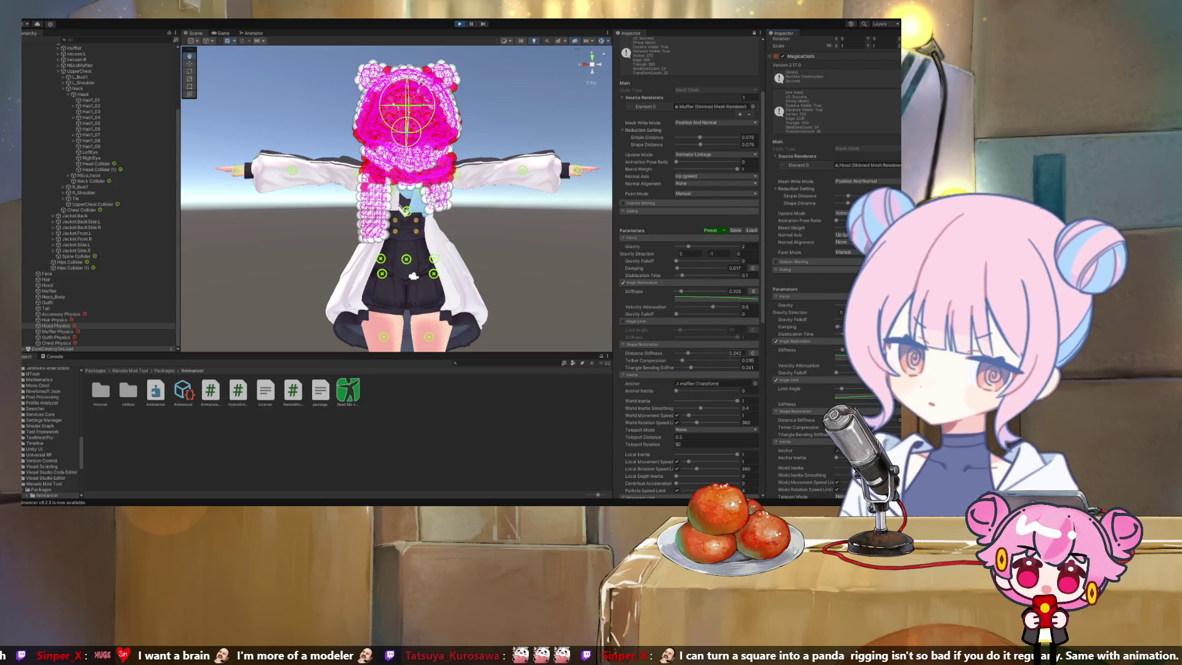
left_click(713, 306)
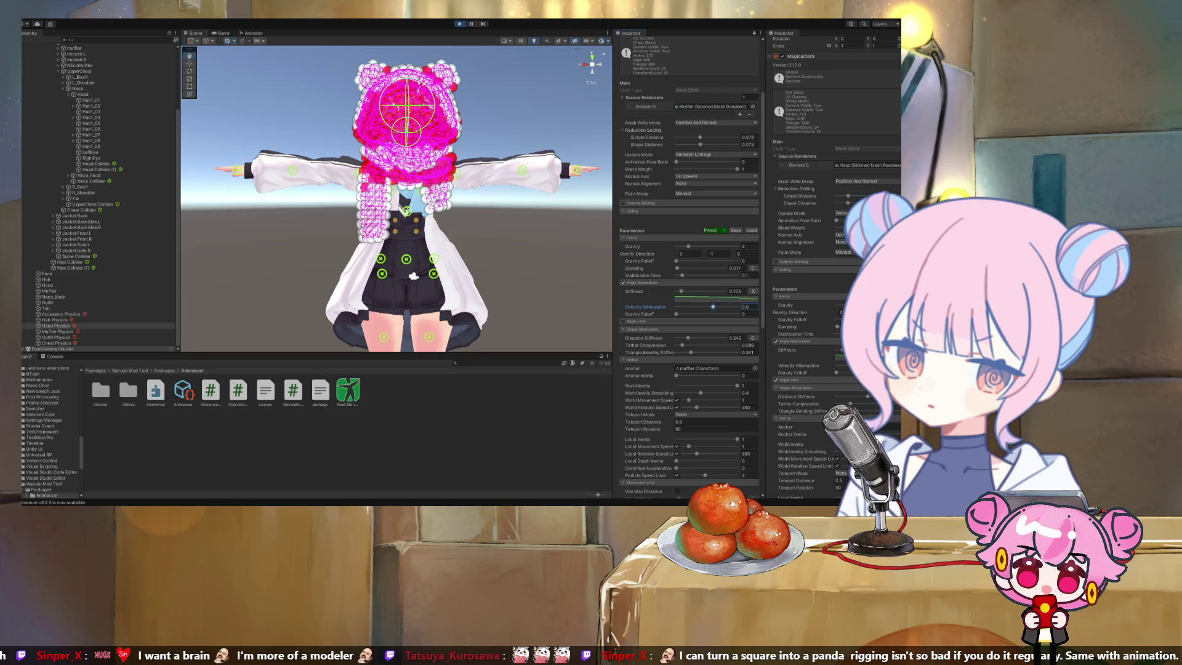
key("Return")
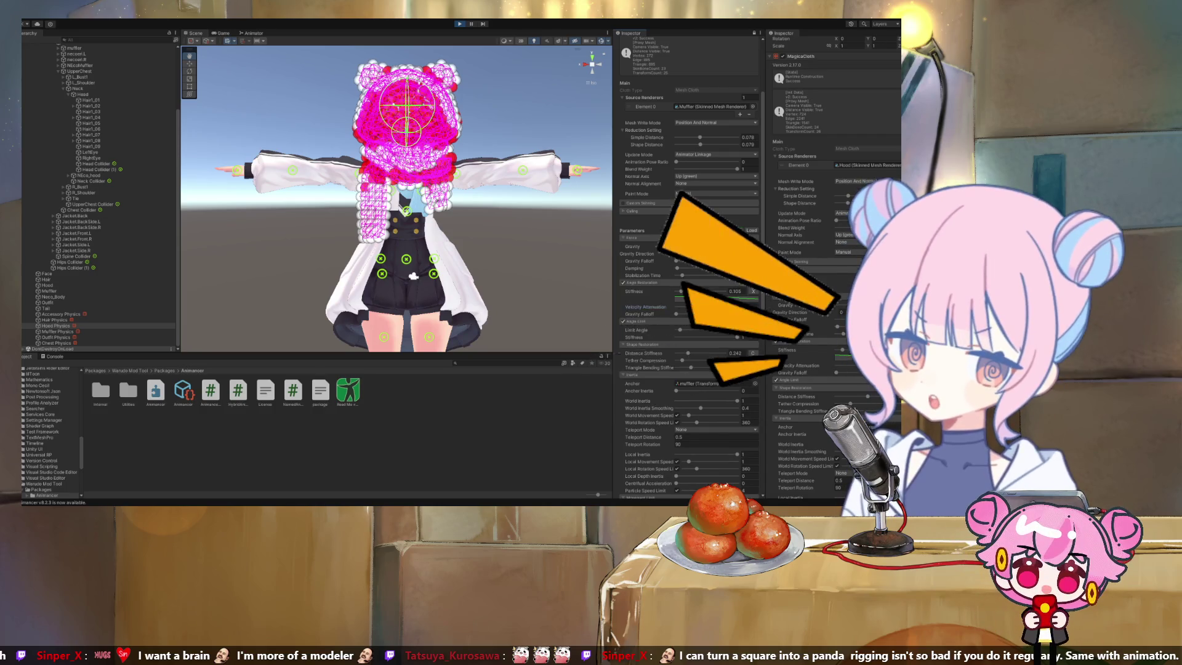
Set Limit Angle to 17 and Distance Stiffness to 0.544
left_click(732, 330)
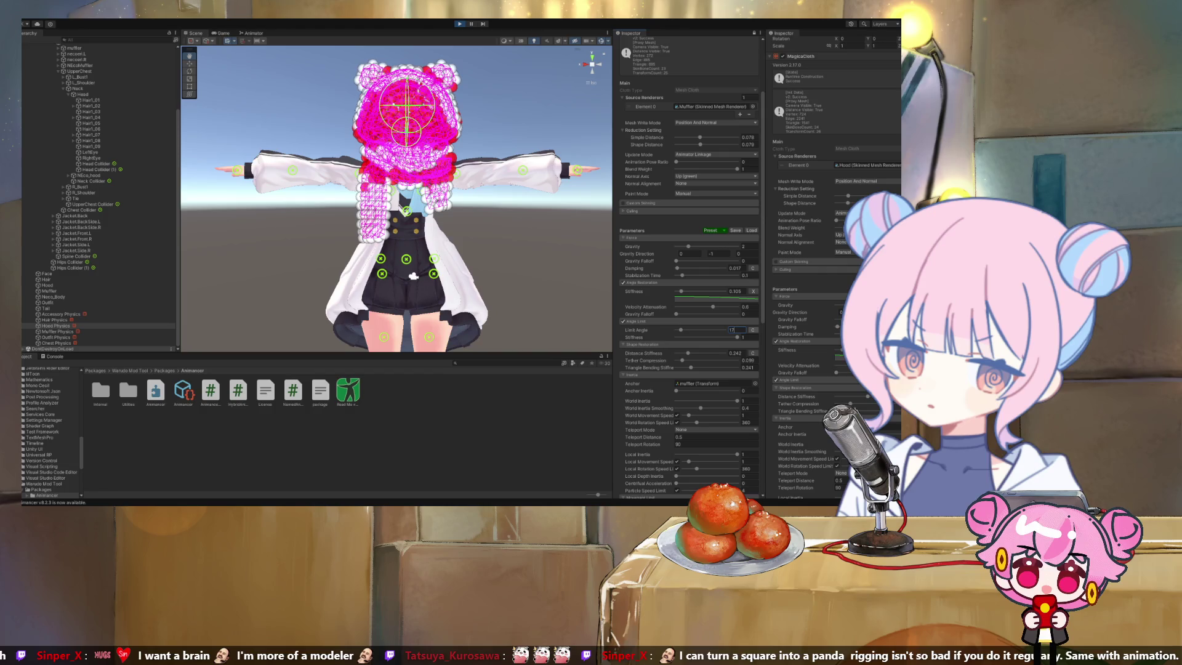
key("Return")
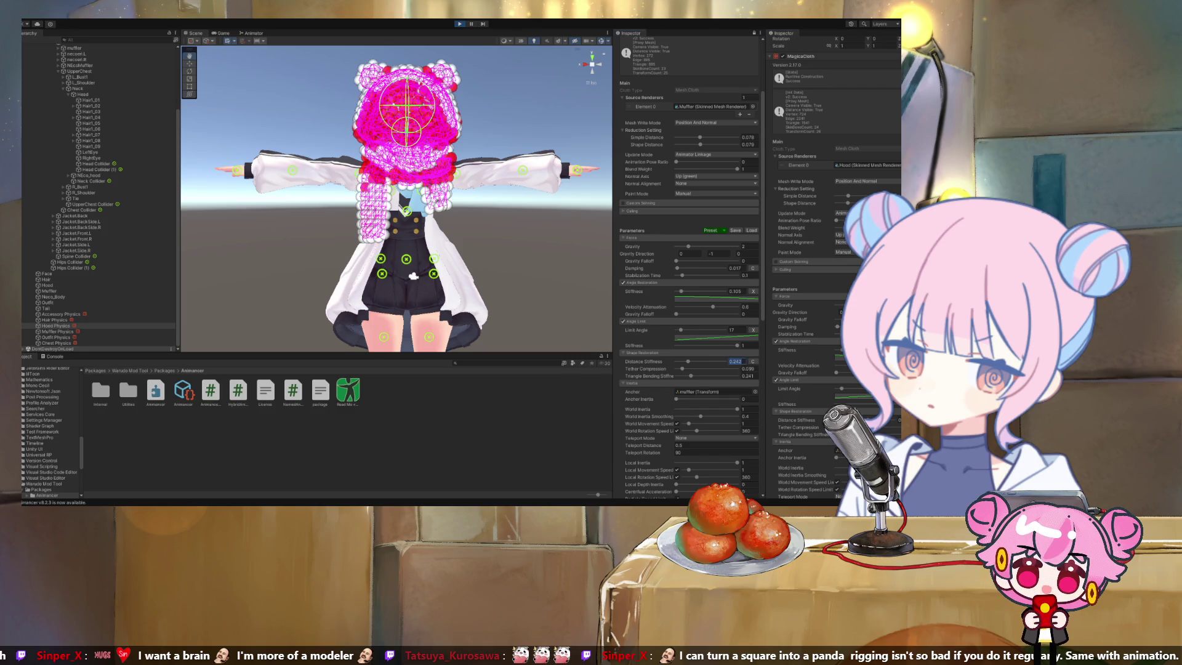
type("0.544")
left_click(733, 369)
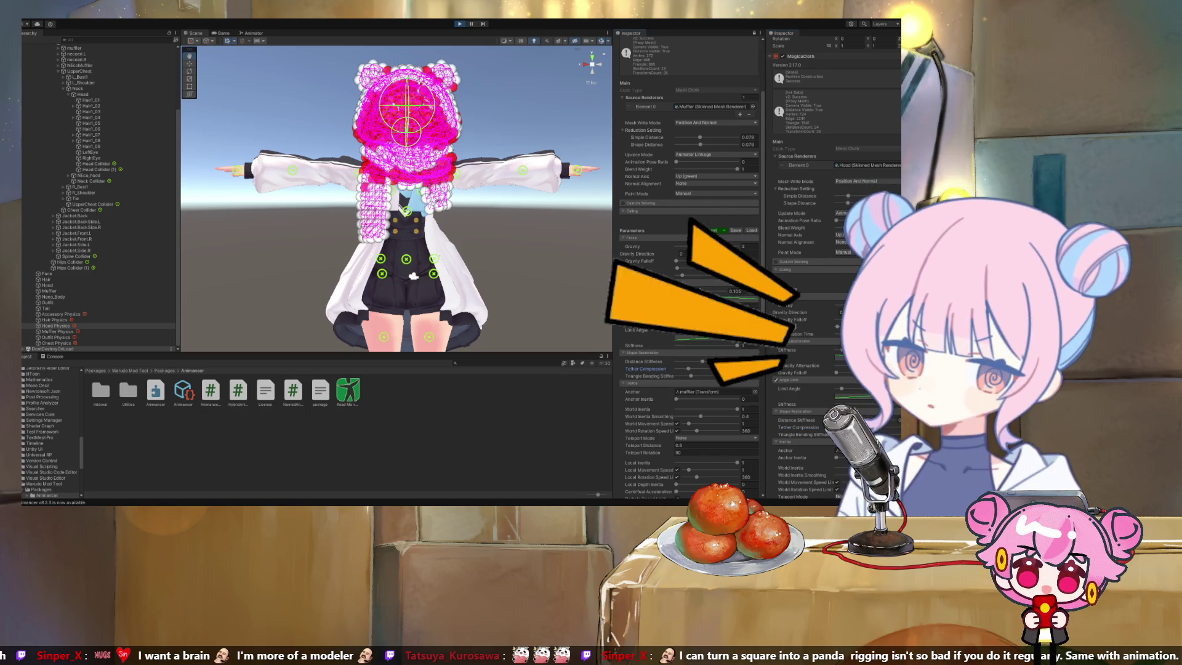
left_click(803, 434)
left_click(650, 376)
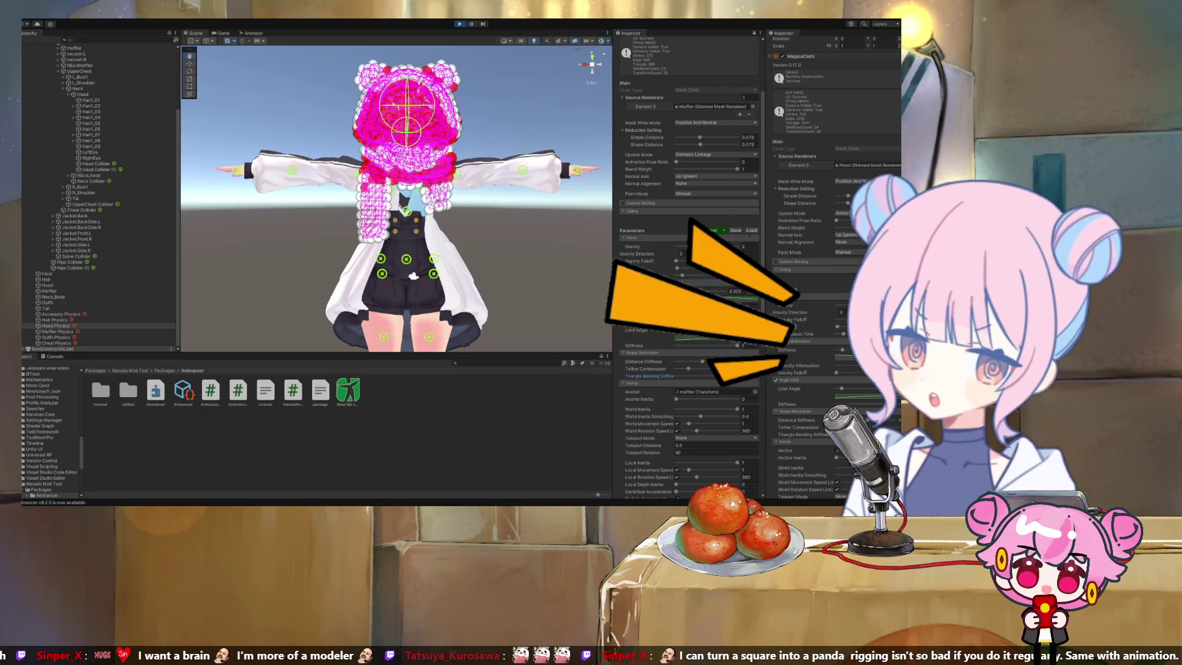
scroll(690, 264, "down", 3)
Scroll down to Collider Collision and set the muffler's Friction to 0.05
scroll(690, 264, "down", 1)
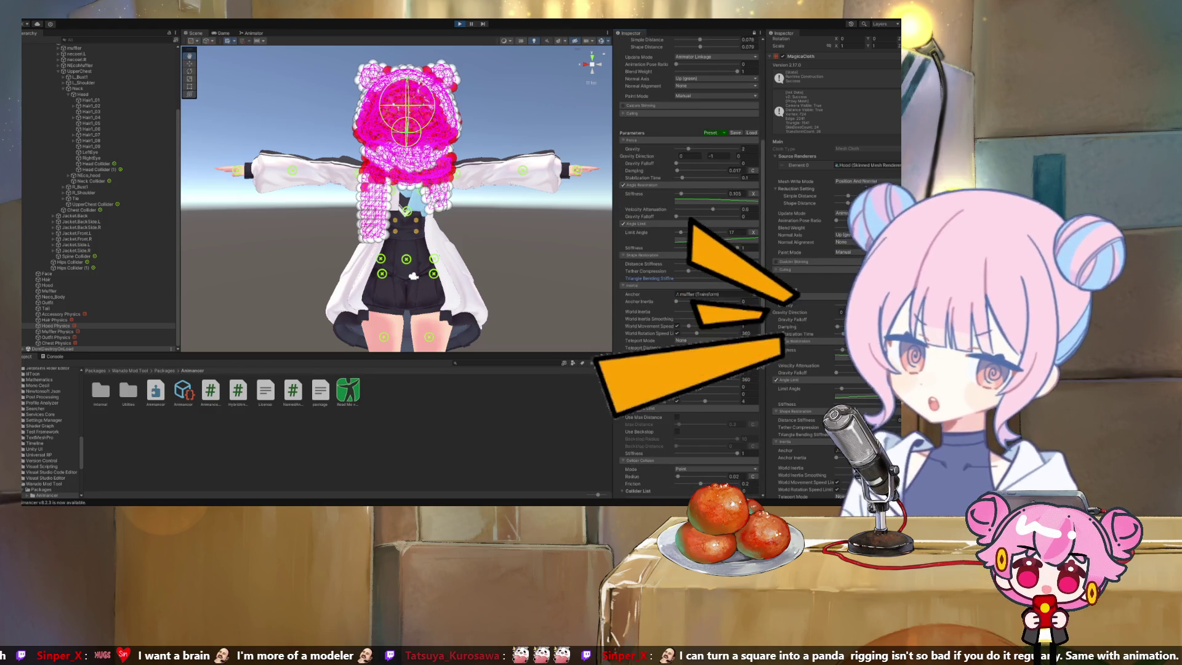
scroll(806, 265, "down", 1)
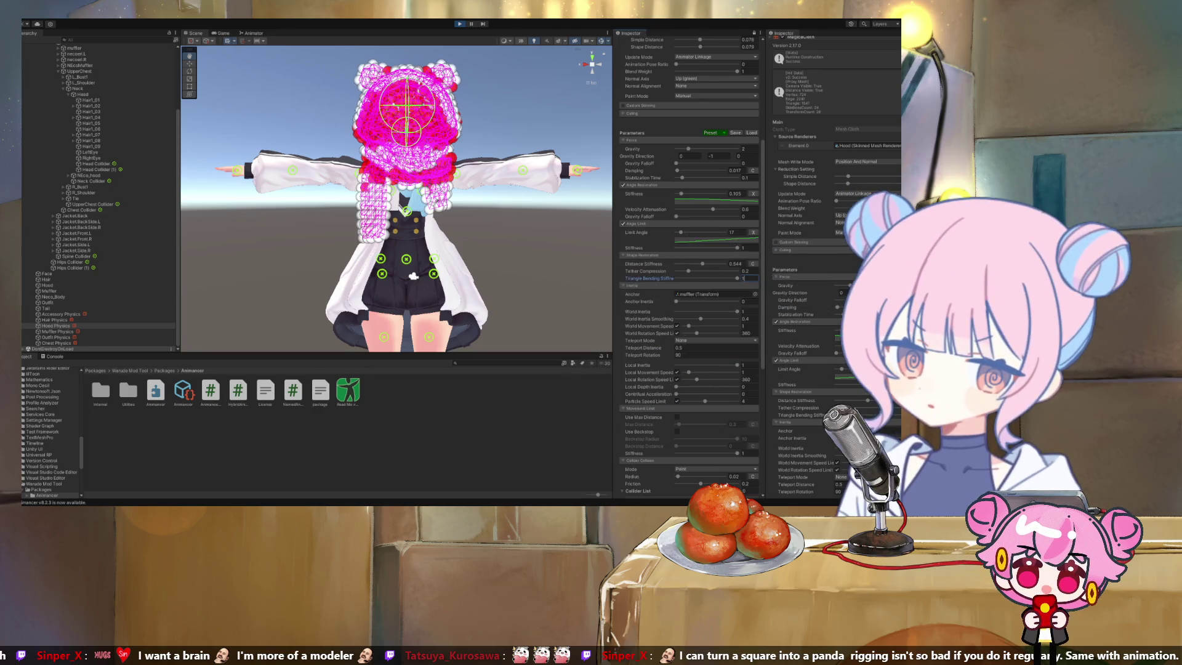
scroll(807, 265, "down", 2)
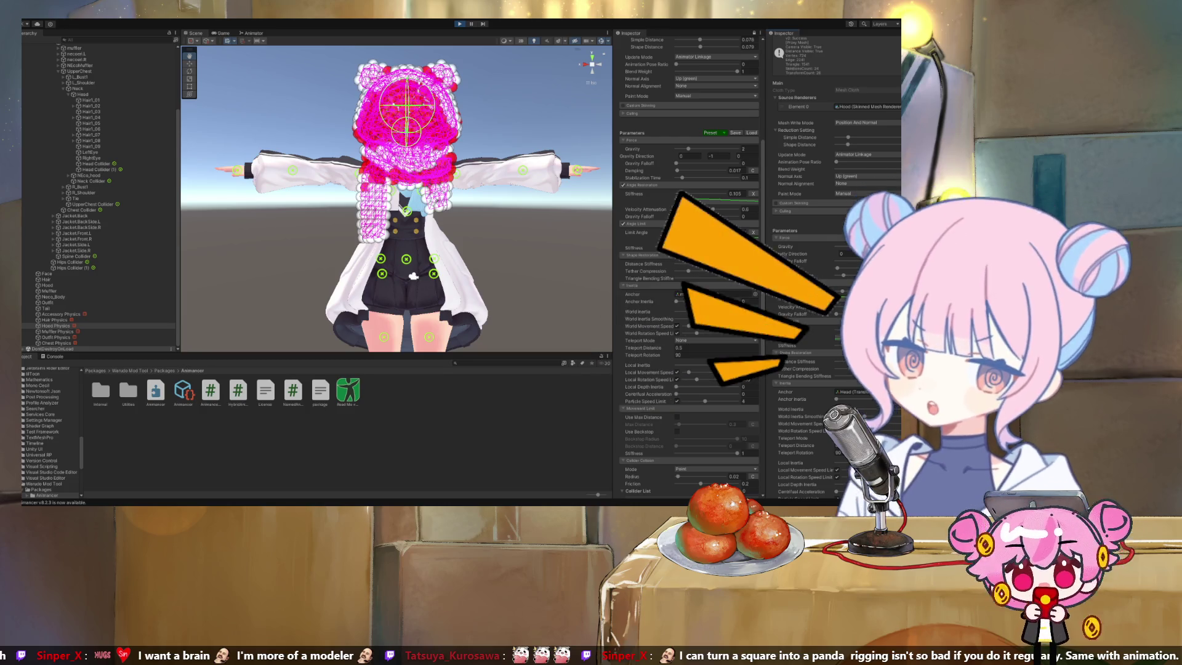
scroll(818, 247, "down", 1)
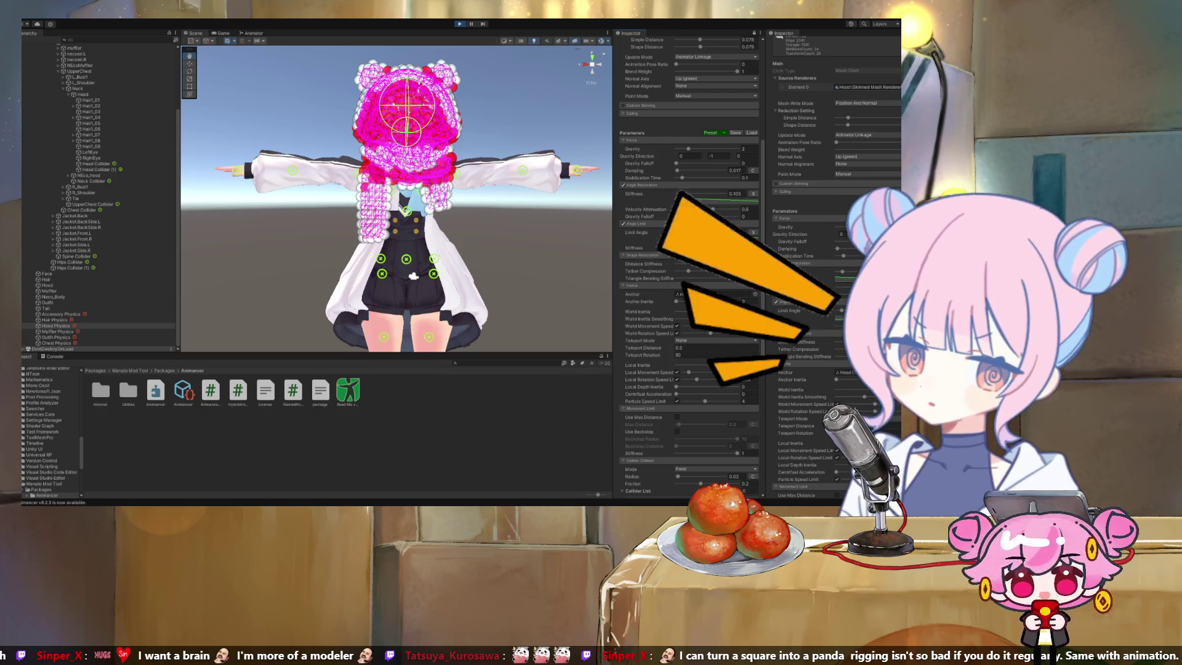
scroll(834, 258, "down", 3)
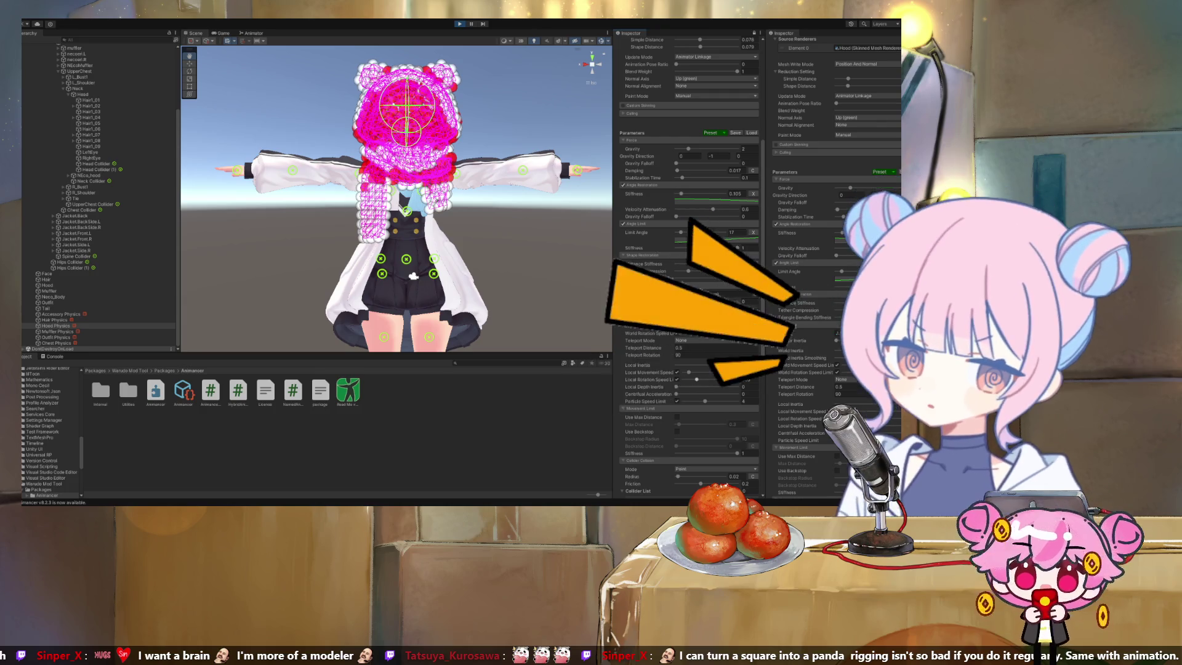
scroll(689, 265, "down", 3)
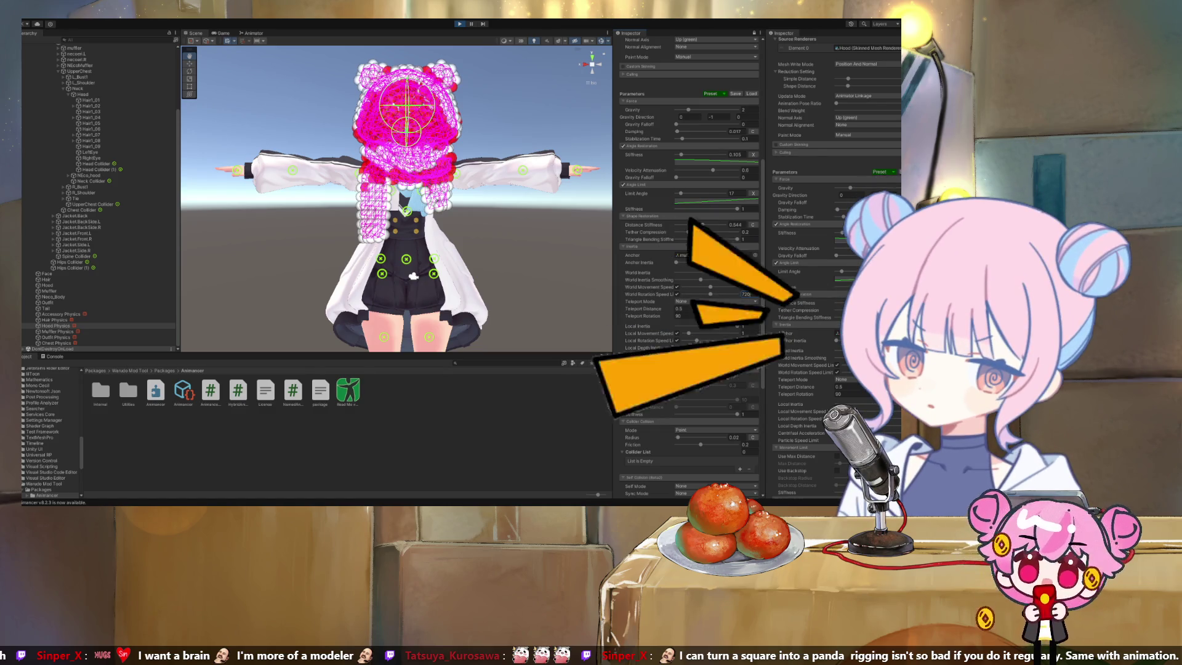
scroll(834, 264, "down", 3)
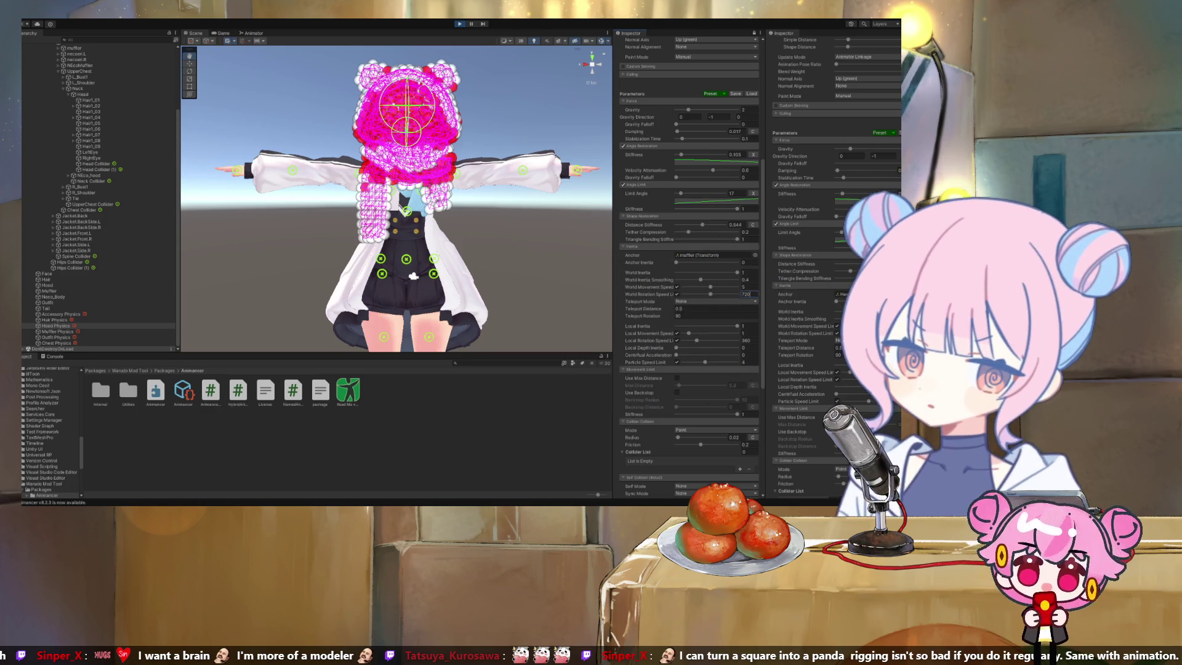
scroll(690, 265, "down", 3)
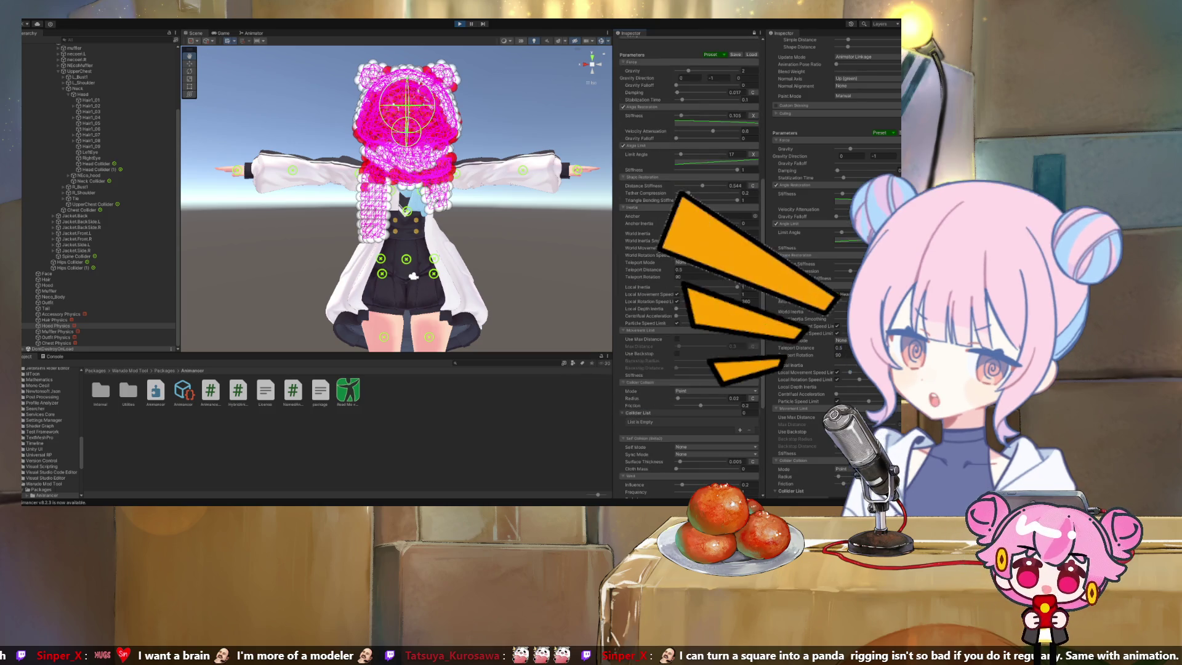
scroll(690, 265, "down", 2)
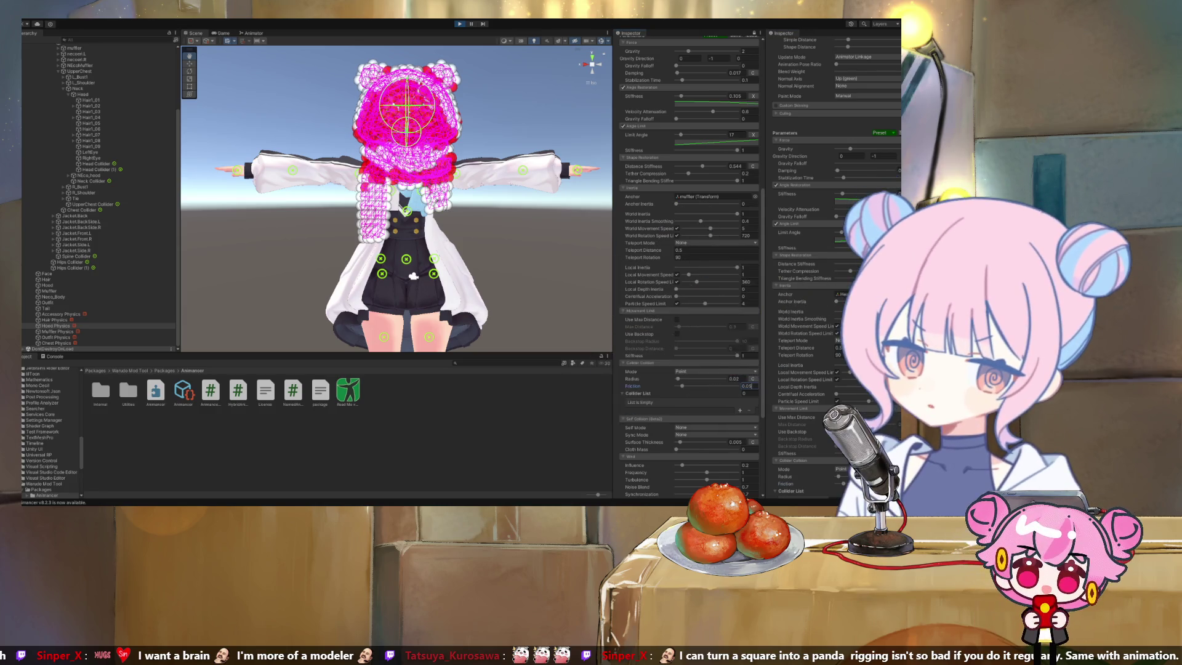
scroll(690, 265, "down", 3)
type("0.05")
scroll(835, 264, "down", 5)
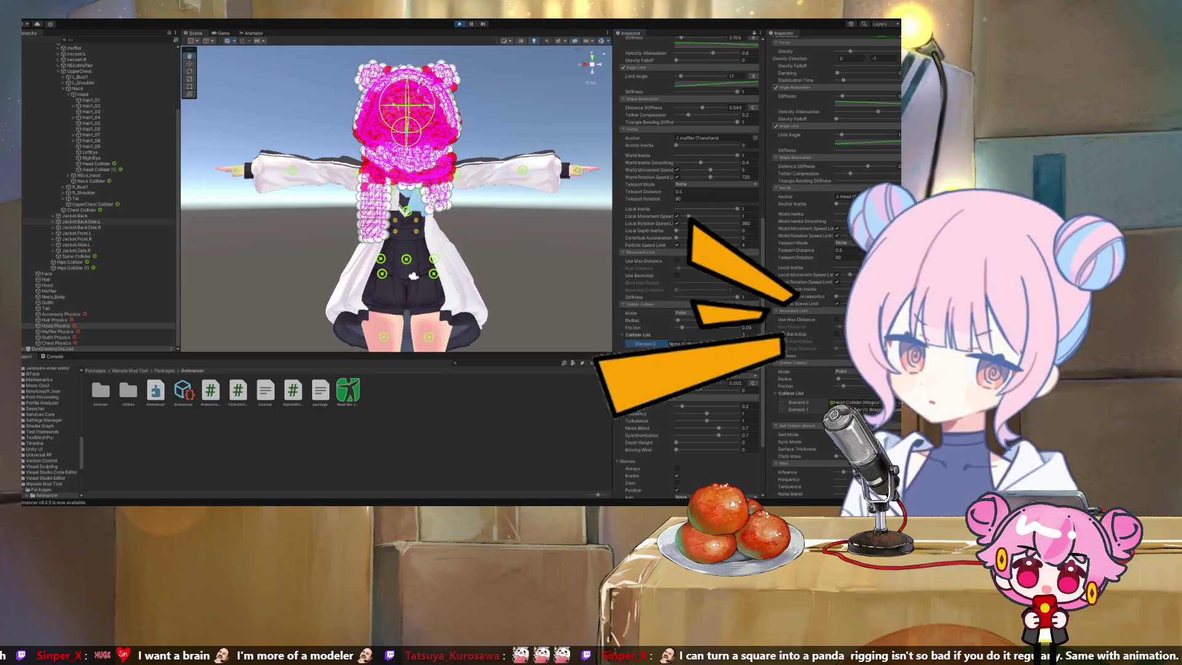
scroll(123, 221, "up", 5)
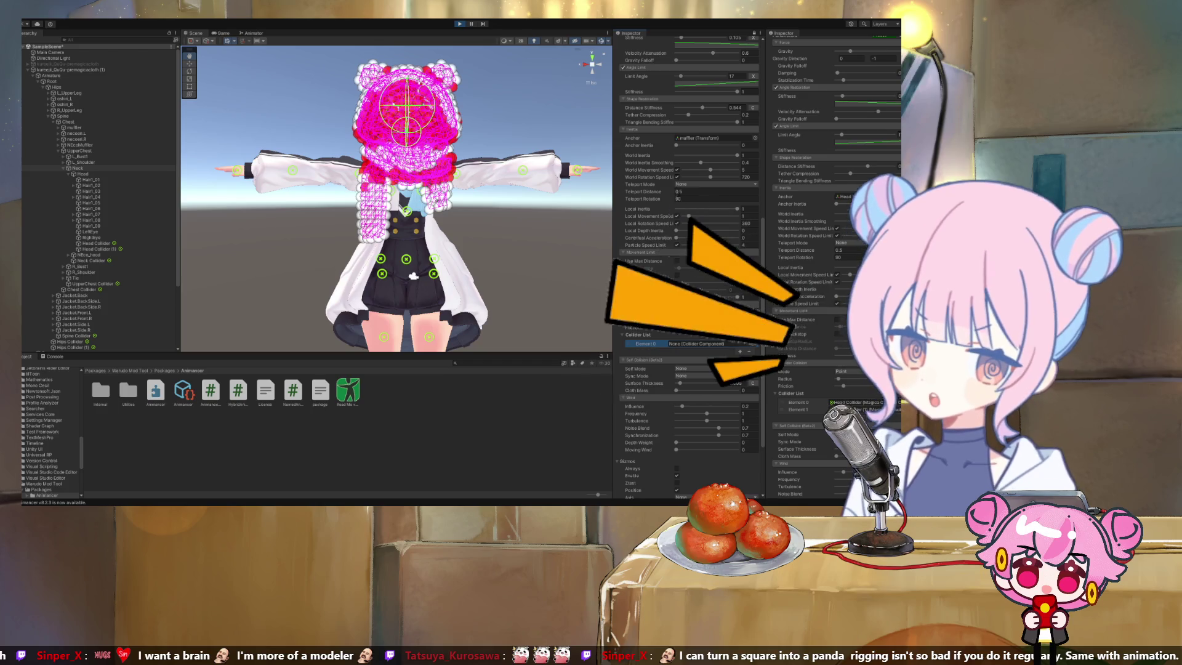
Assign the Neck Collider to Collider List Element 0
left_click(646, 343)
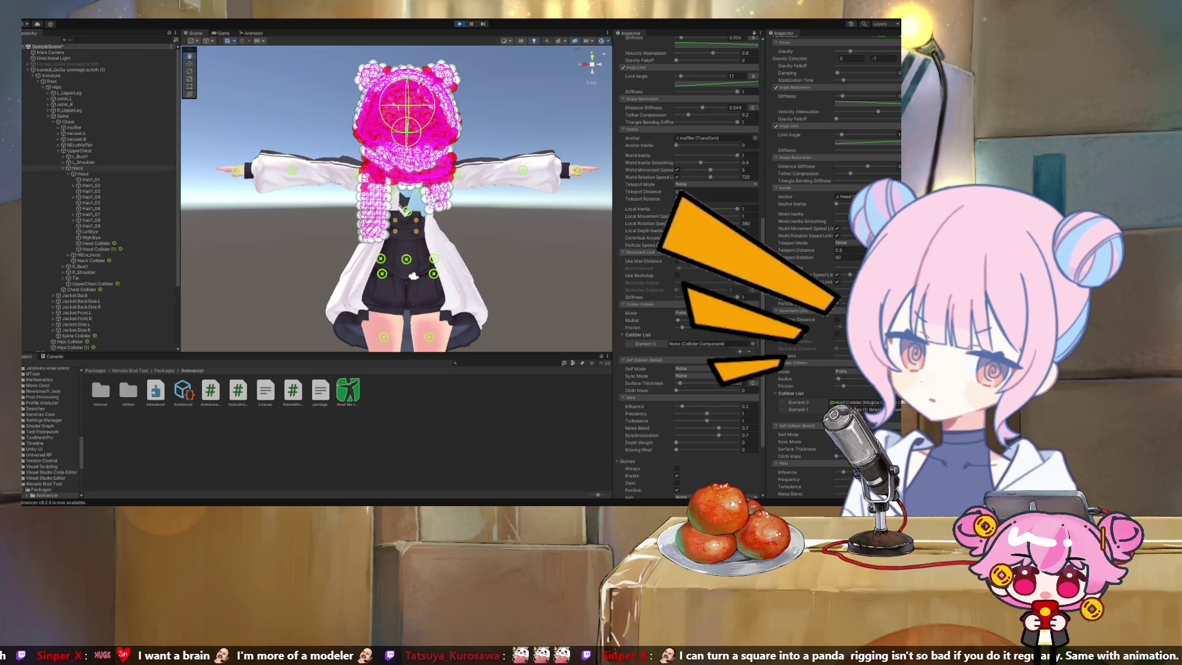
left_click(77, 168)
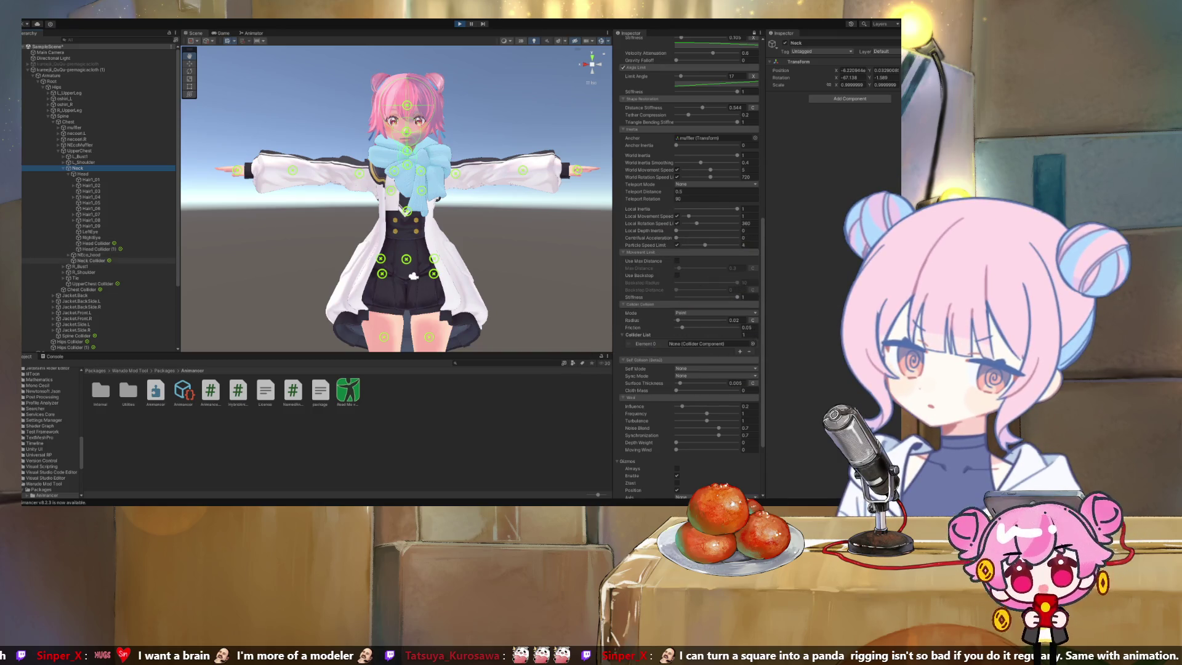
left_click(91, 260)
left_click_drag(702, 336, 708, 343)
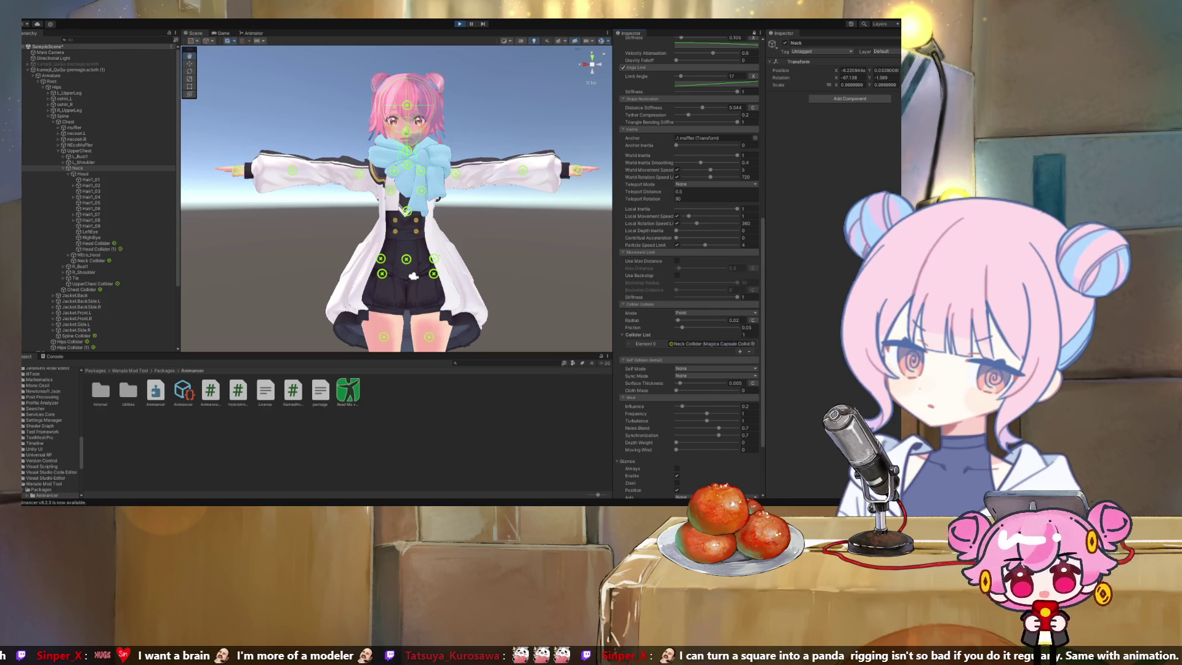
scroll(141, 246, "down", 5)
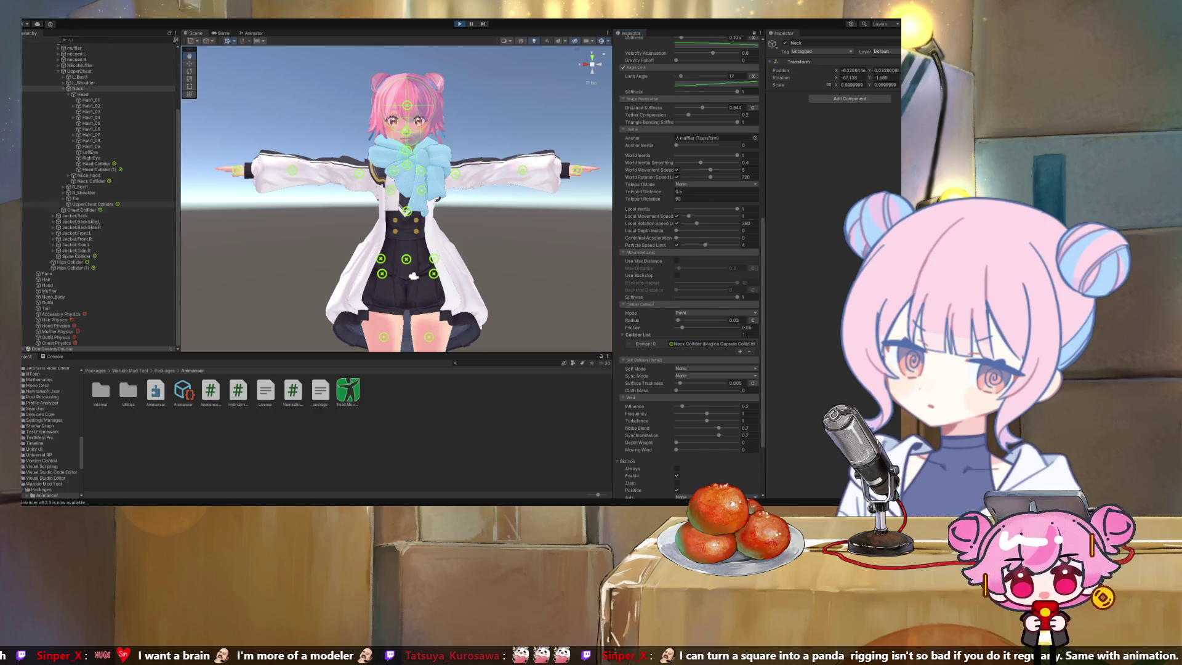
Add two slots and assign the R_Shoulder and L_Shoulder colliders to Elements 1 and 2
left_click(86, 193)
left_click(64, 193)
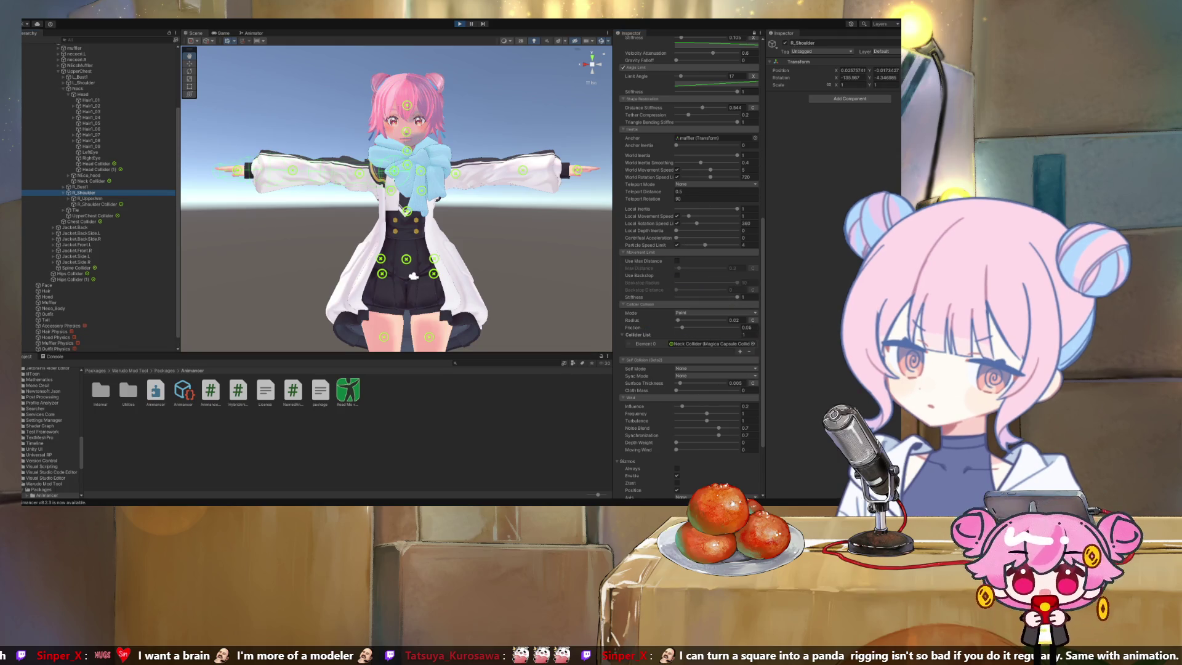
left_click(740, 352)
left_click(740, 359)
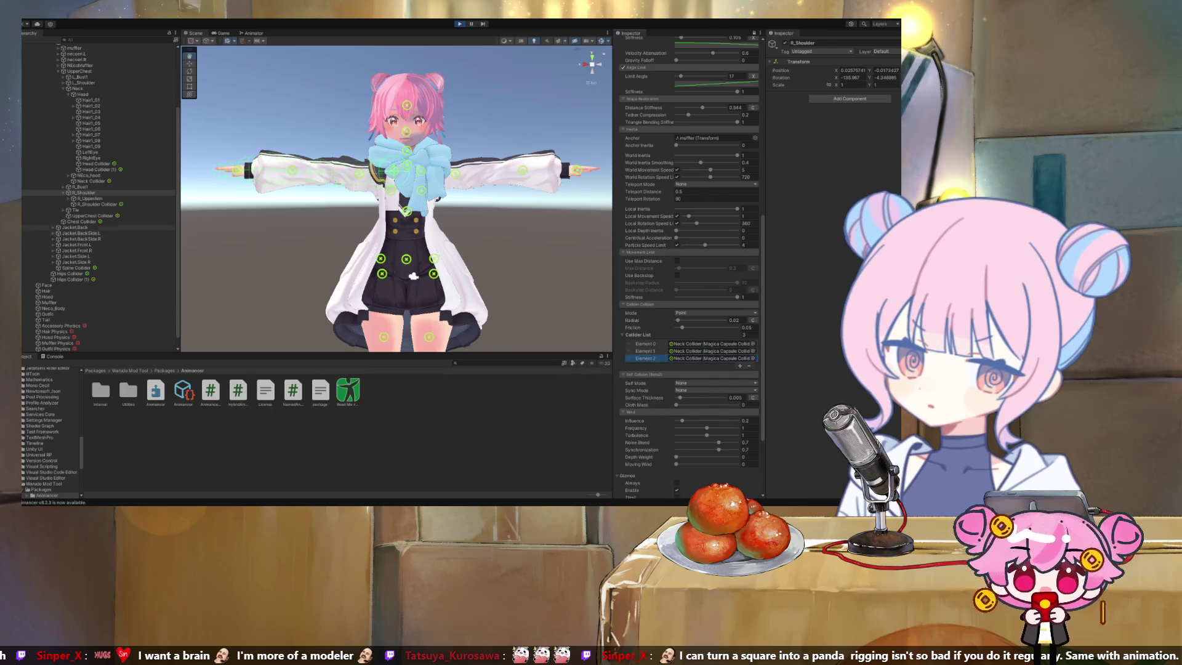
left_click(97, 204)
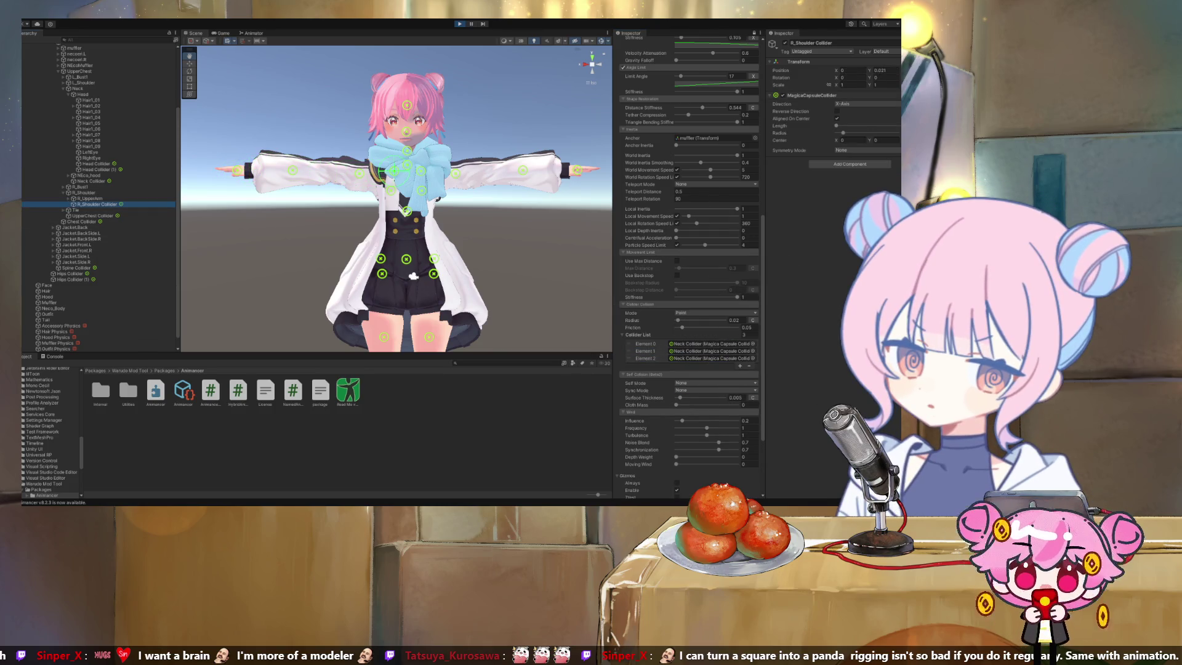
left_click_drag(97, 204, 712, 351)
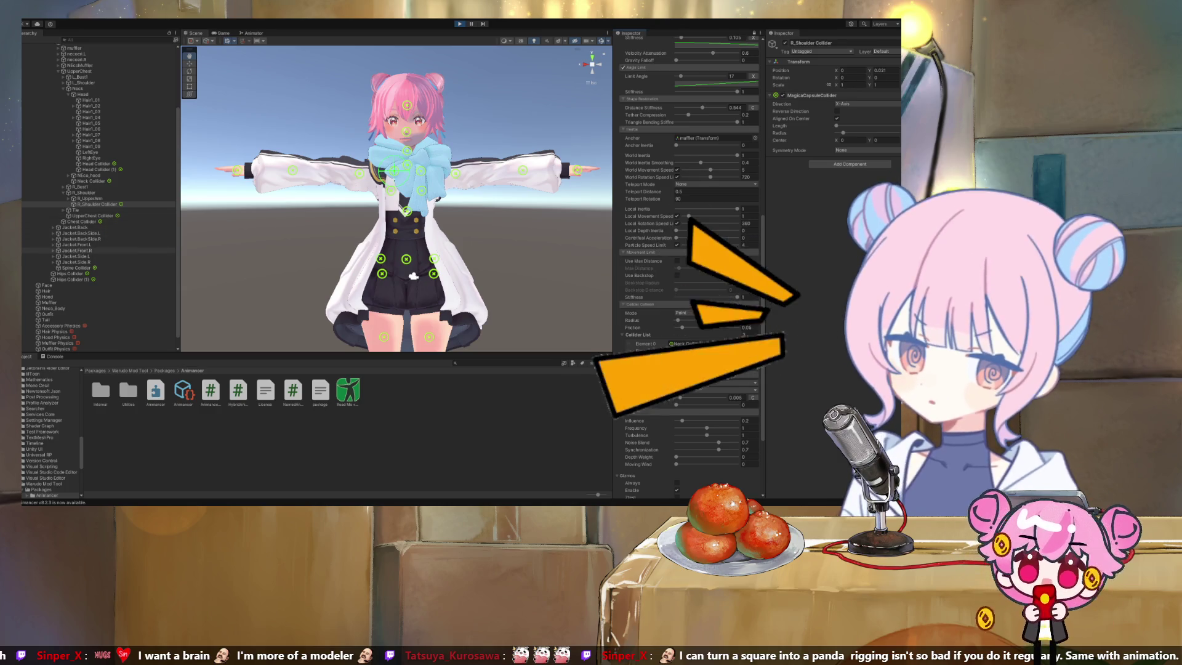
scroll(99, 197, "up", 3)
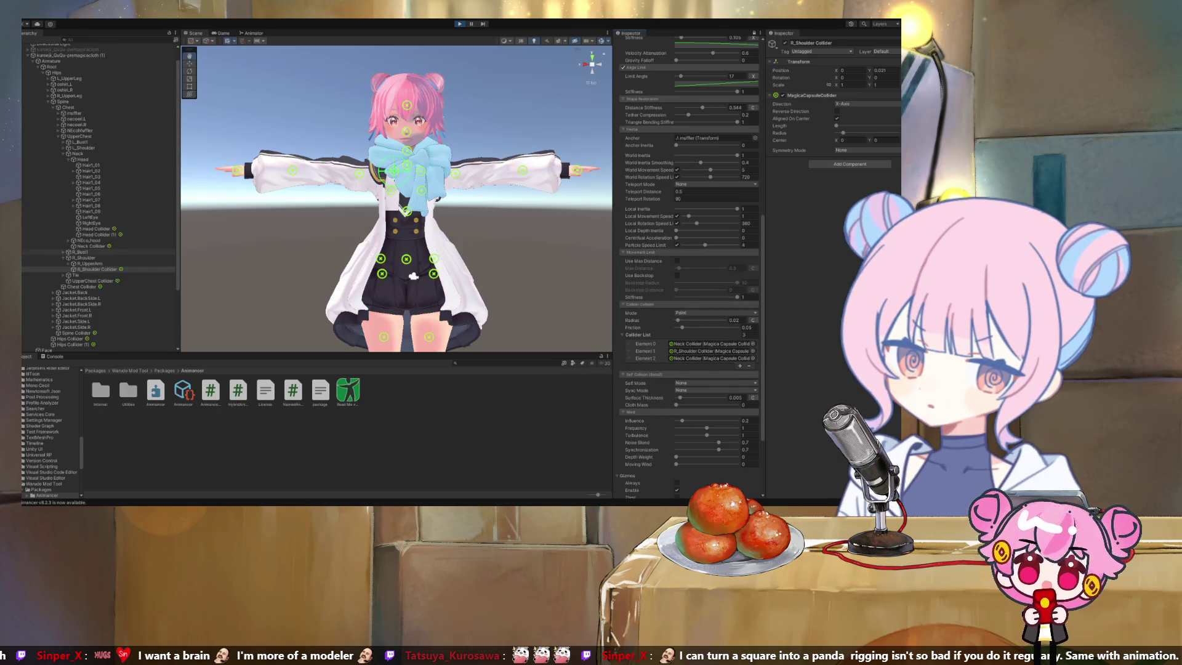
left_click(64, 147)
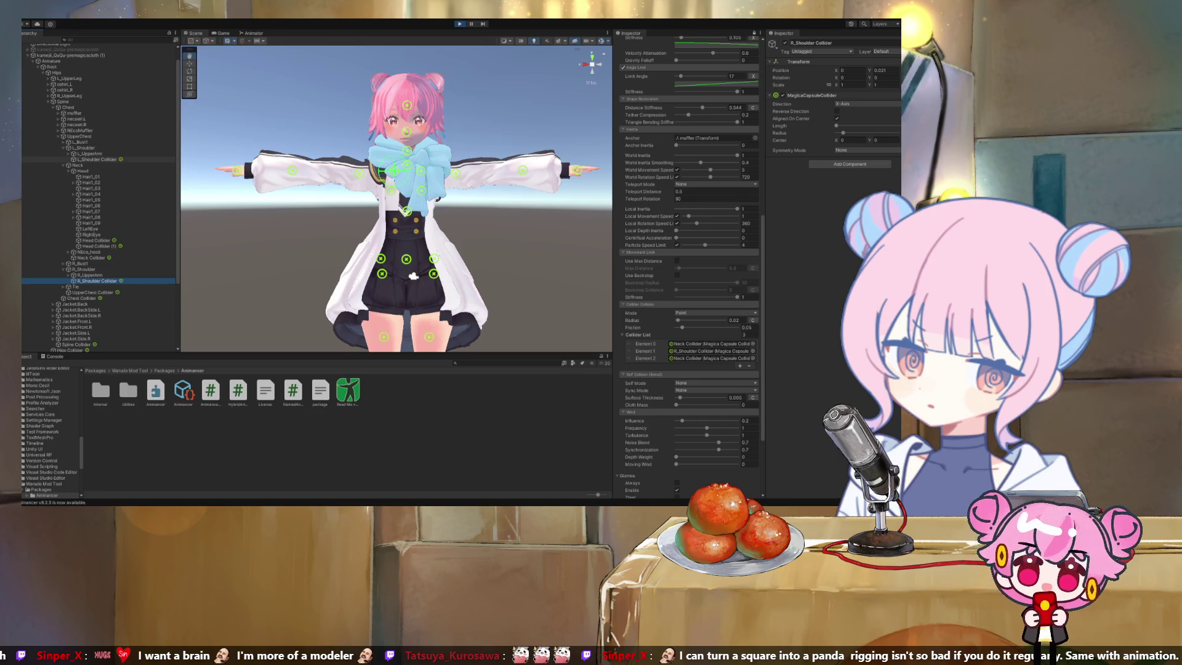
left_click_drag(96, 159, 711, 359)
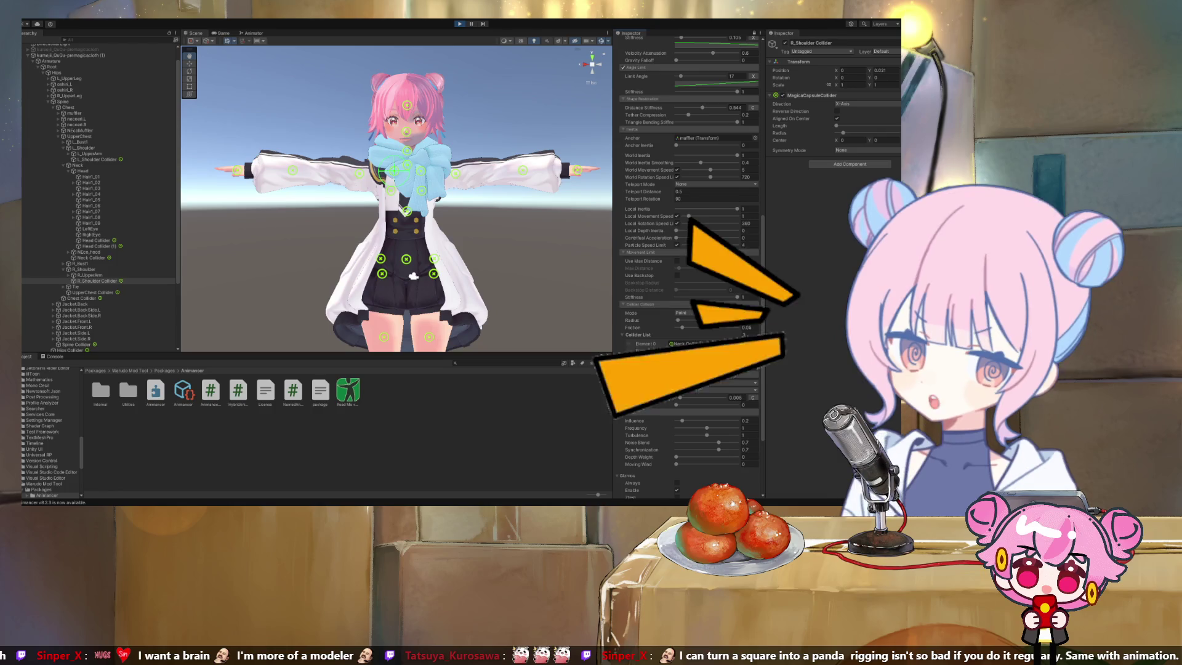
scroll(99, 197, "down", 5)
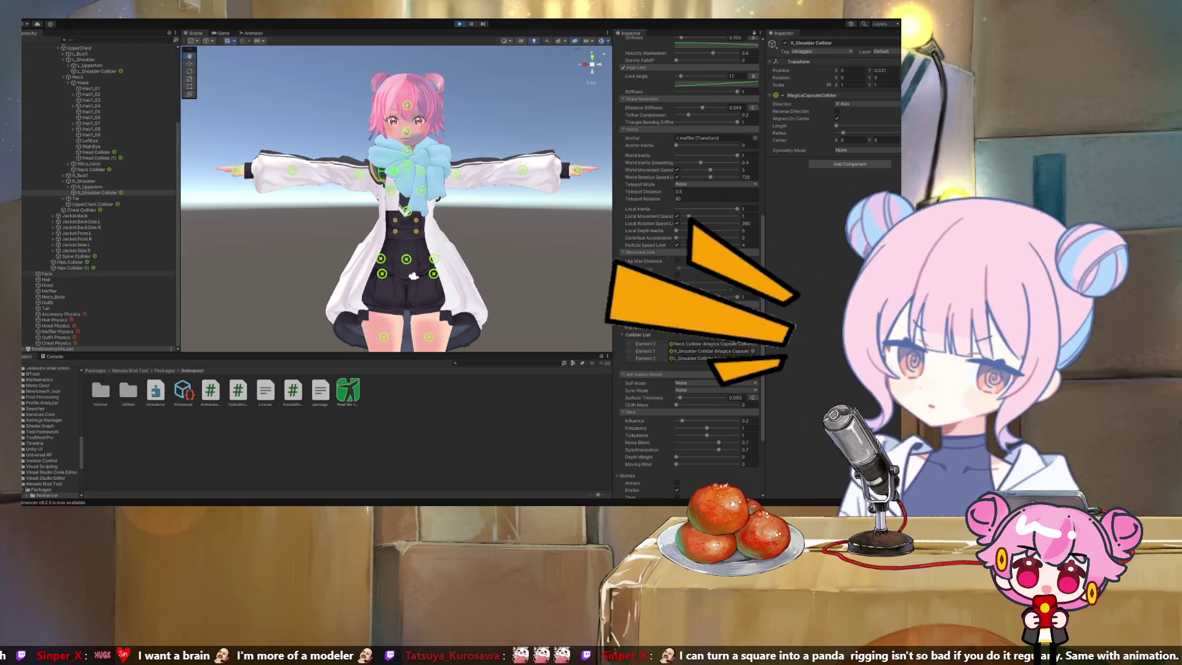
scroll(689, 258, "down", 5)
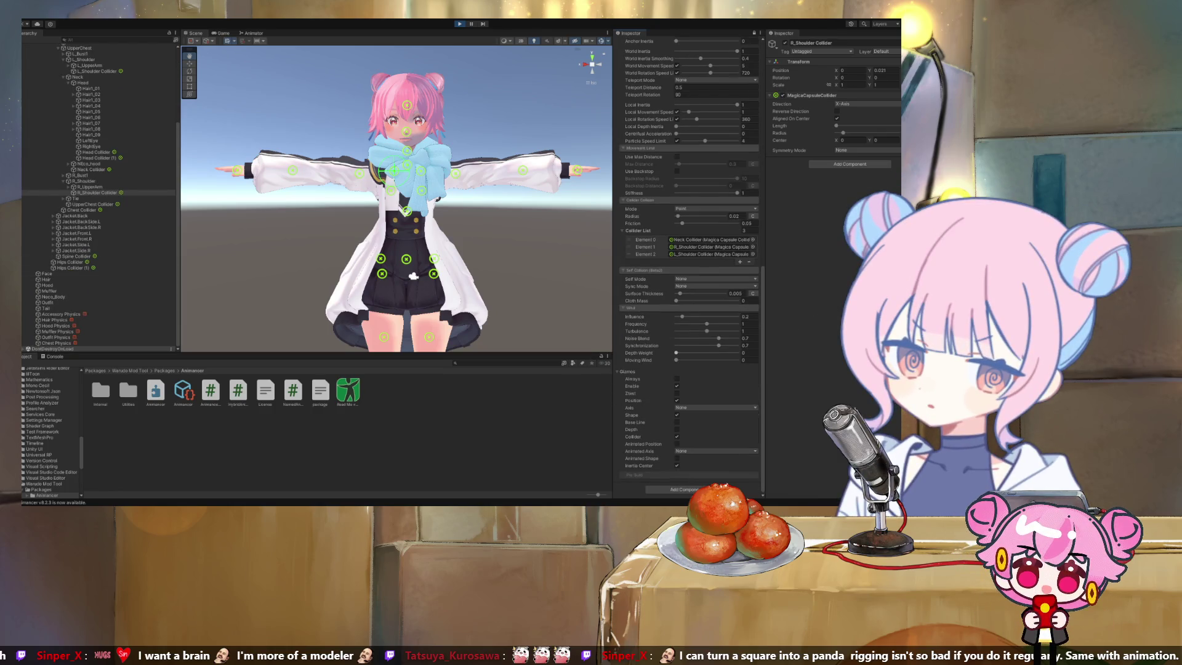
scroll(689, 265, "up", 15)
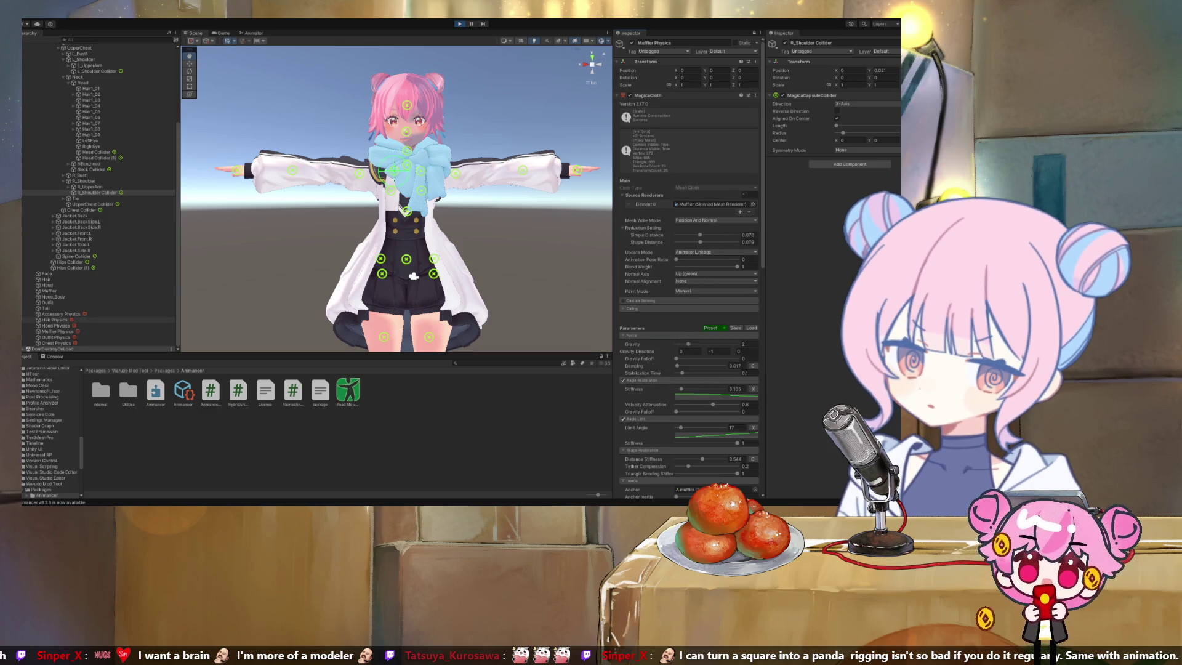
Select the Hips bone under Armature and zoom in on the running avatar
scroll(98, 247, "up", 5)
scroll(98, 197, "down", 5)
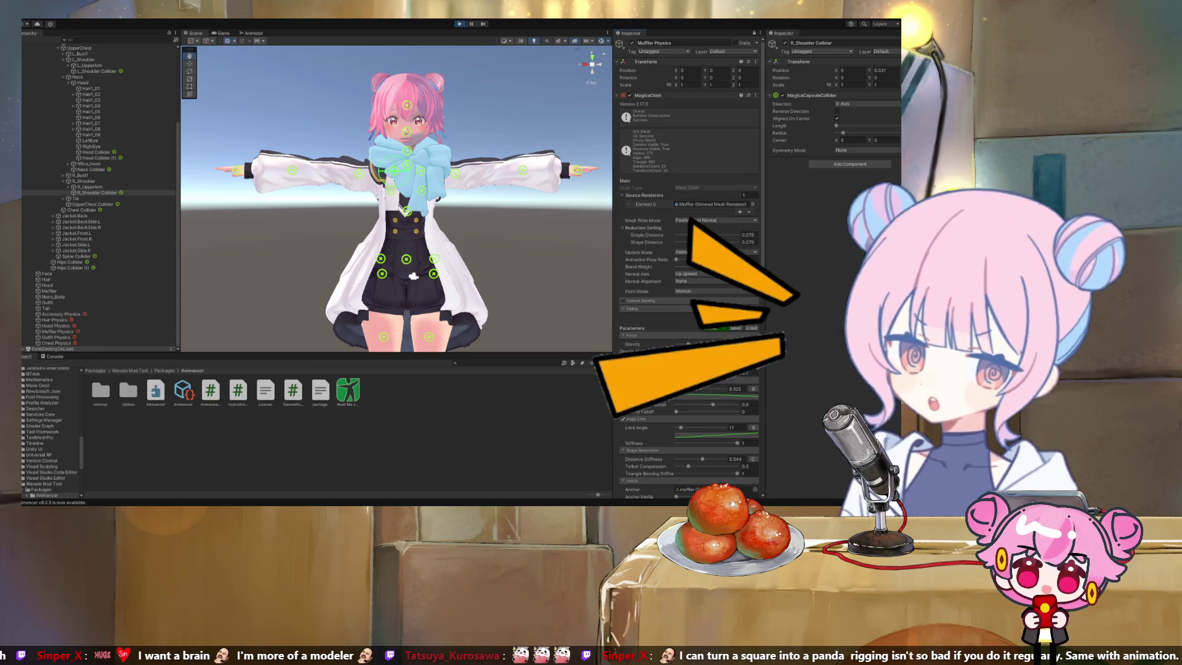
scroll(400, 197, "down", 5)
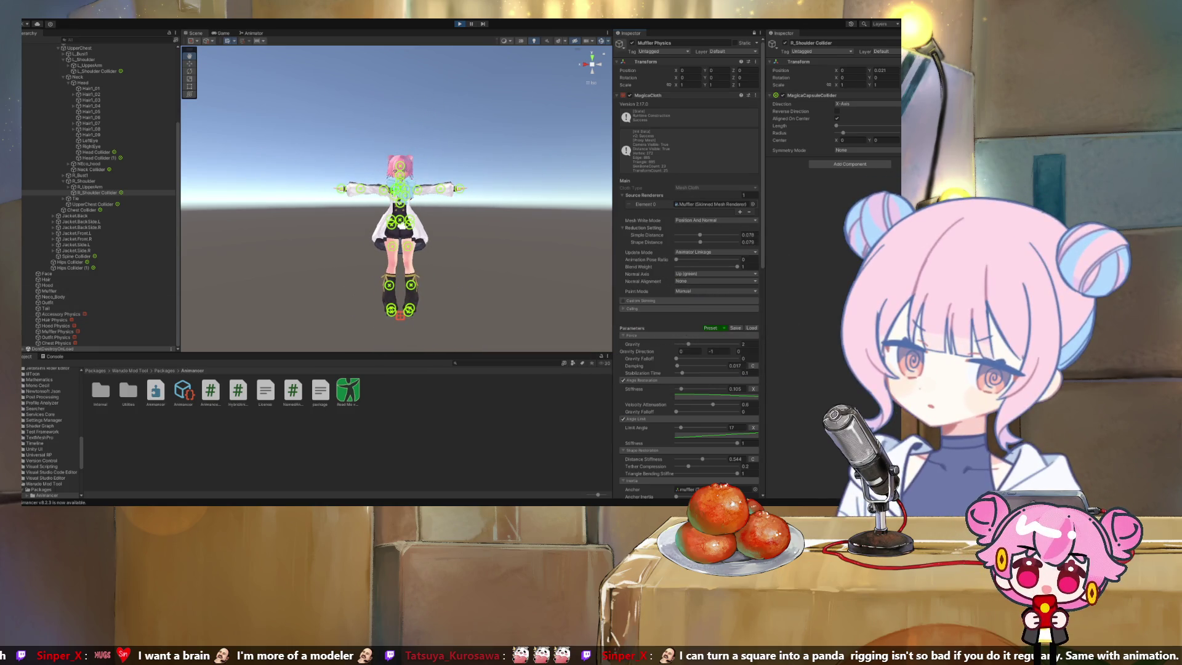
scroll(99, 197, "up", 5)
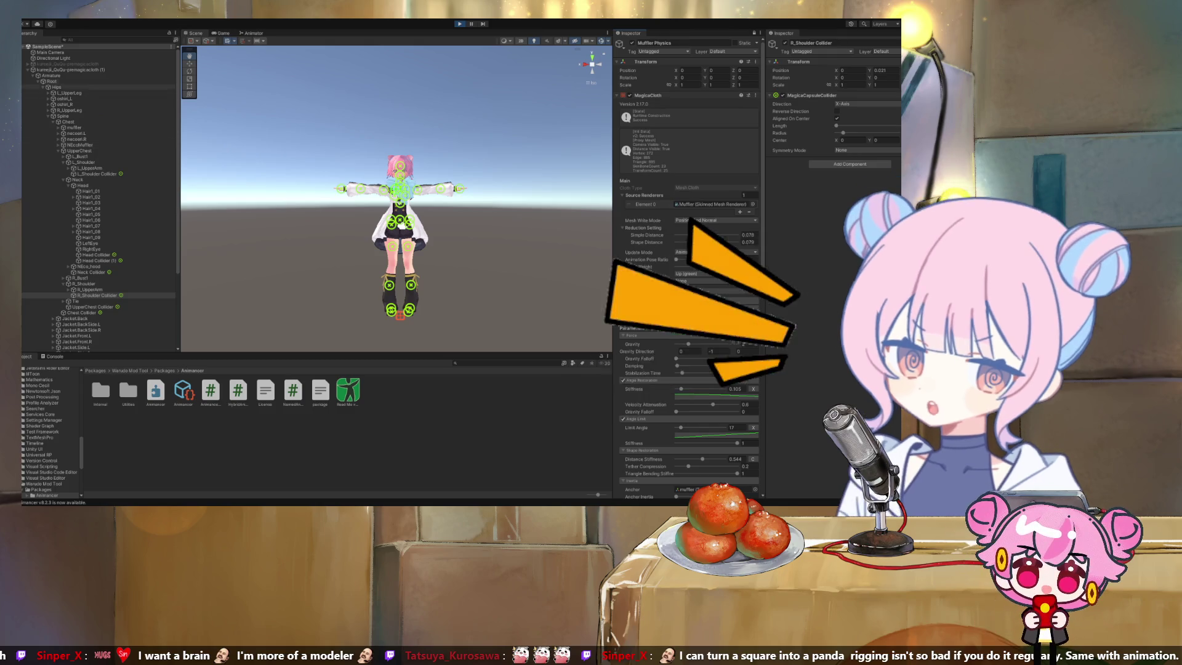
left_click(57, 87)
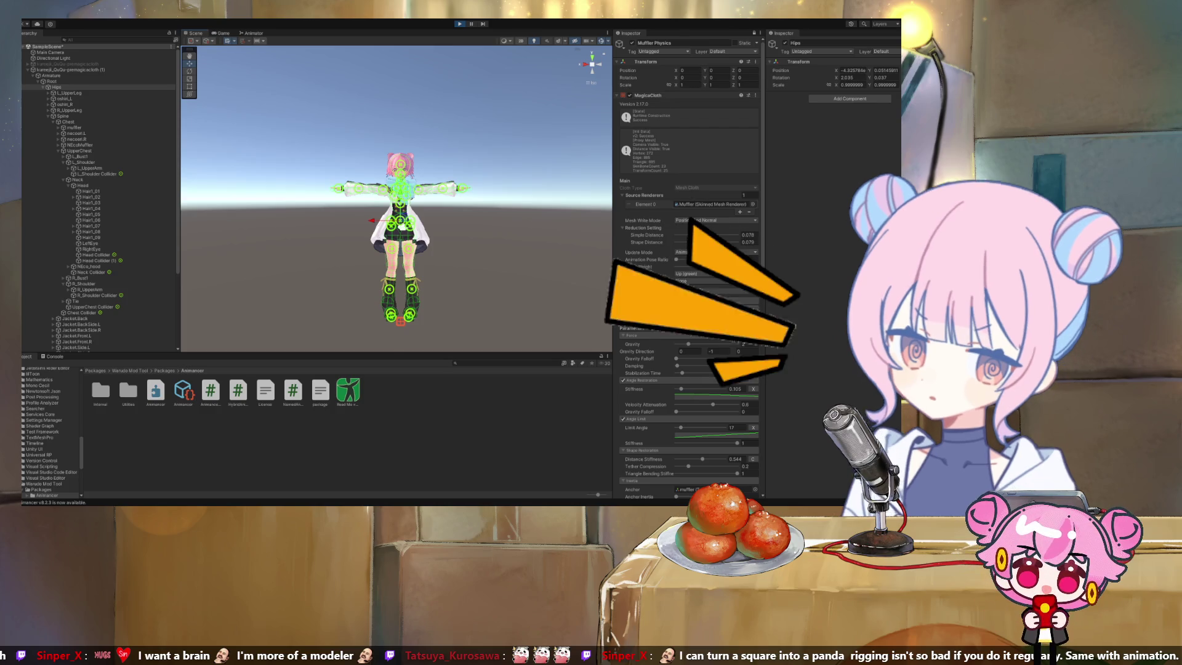
scroll(396, 197, "up", 4)
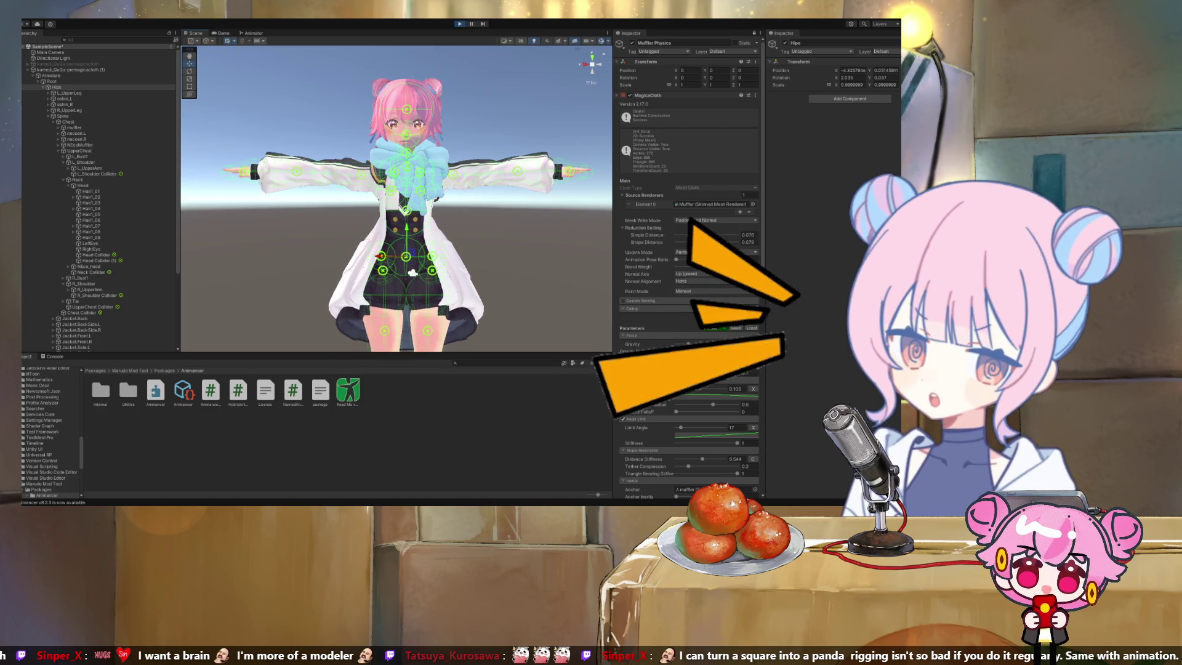
scroll(412, 270, "up", 2)
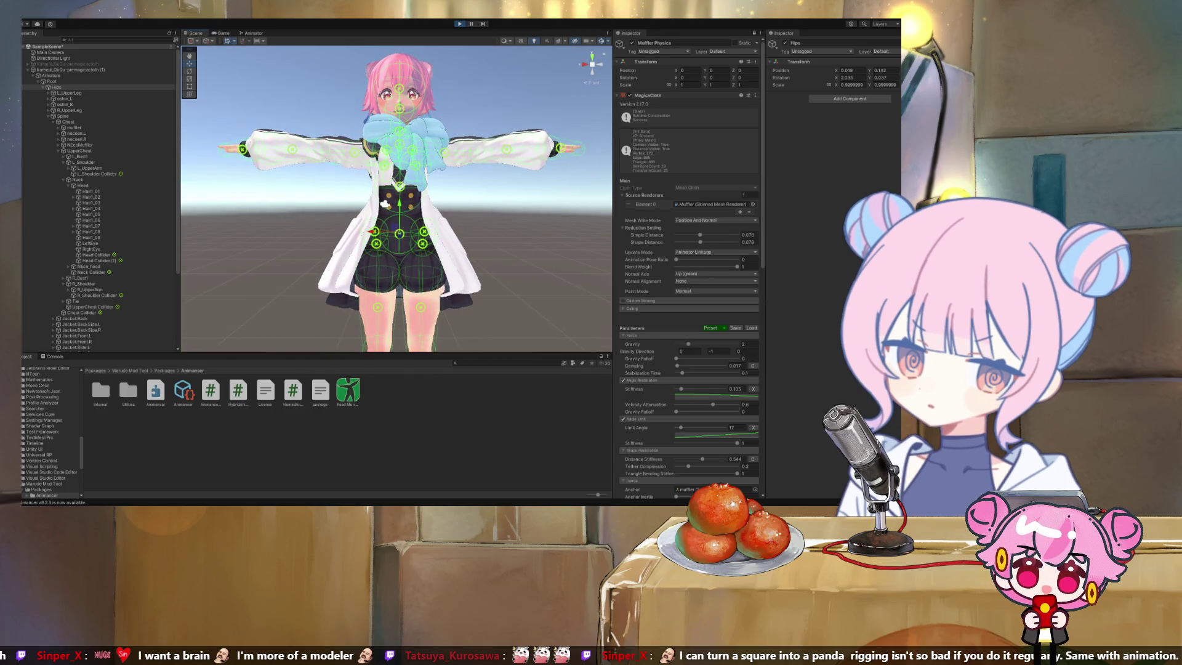
View the avatar from the left side, exit Play mode, and re-enable the panda hood
left_click(584, 64)
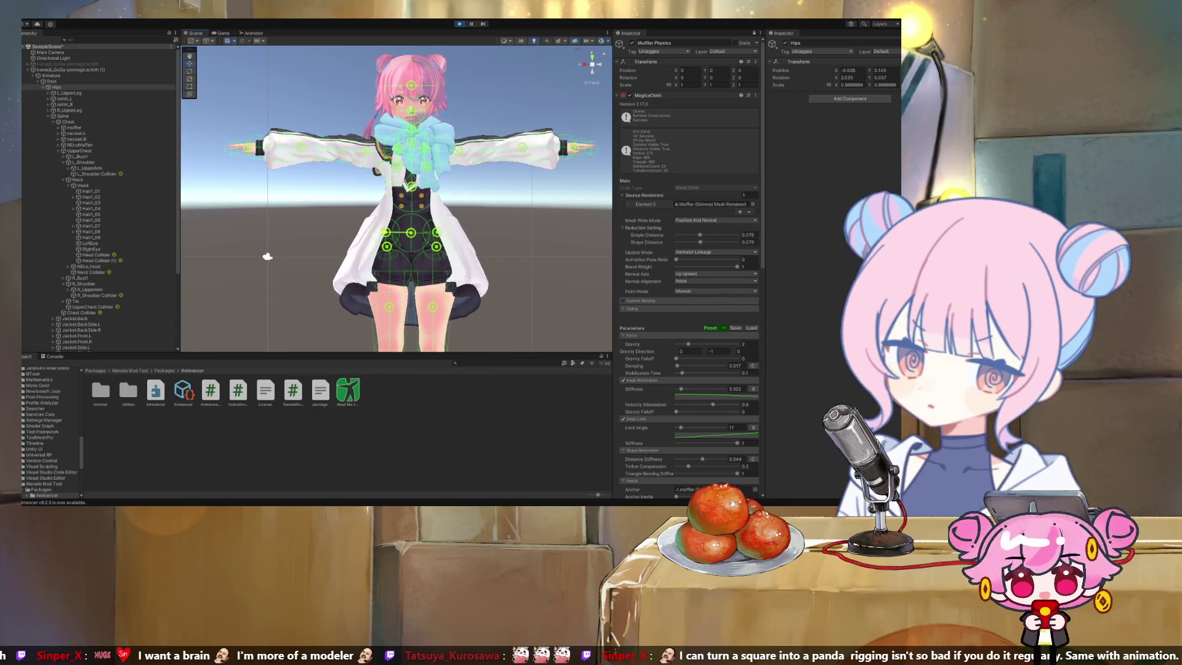
scroll(99, 286, "down", 5)
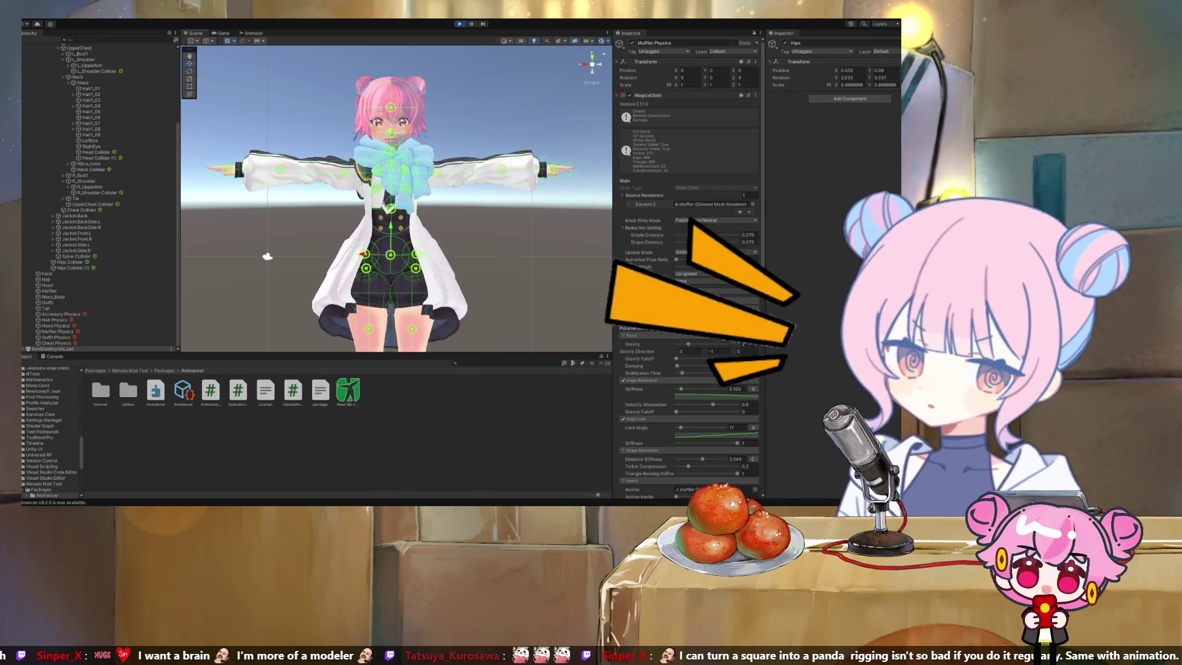
left_click(586, 64)
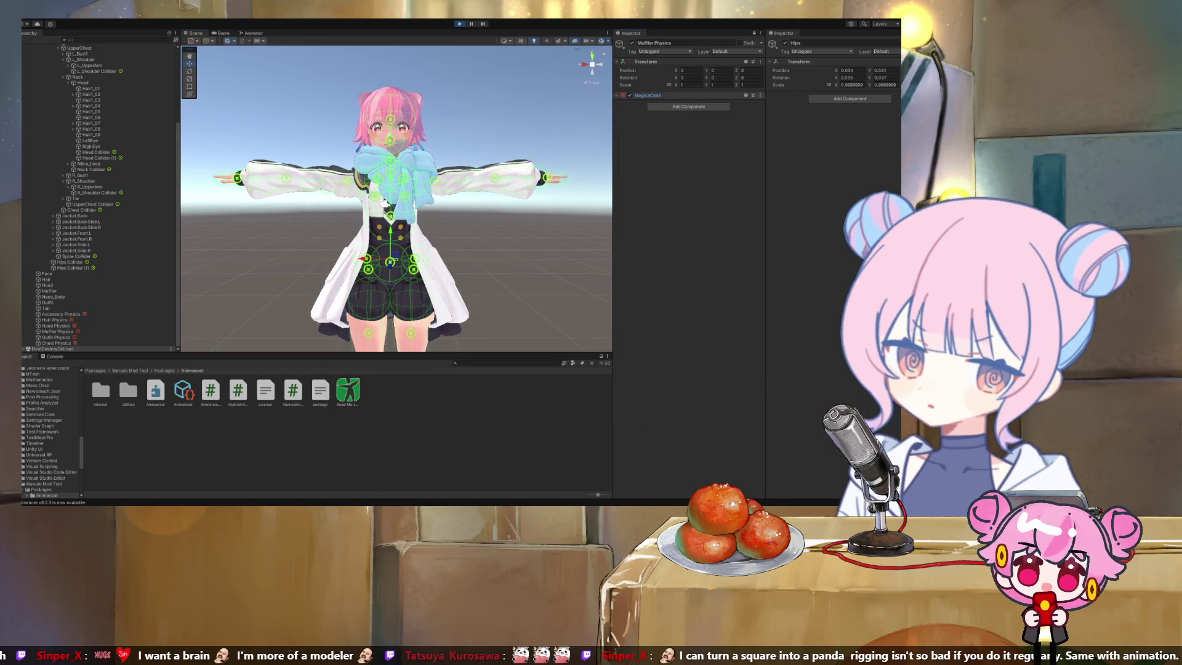
key("ctrl+p")
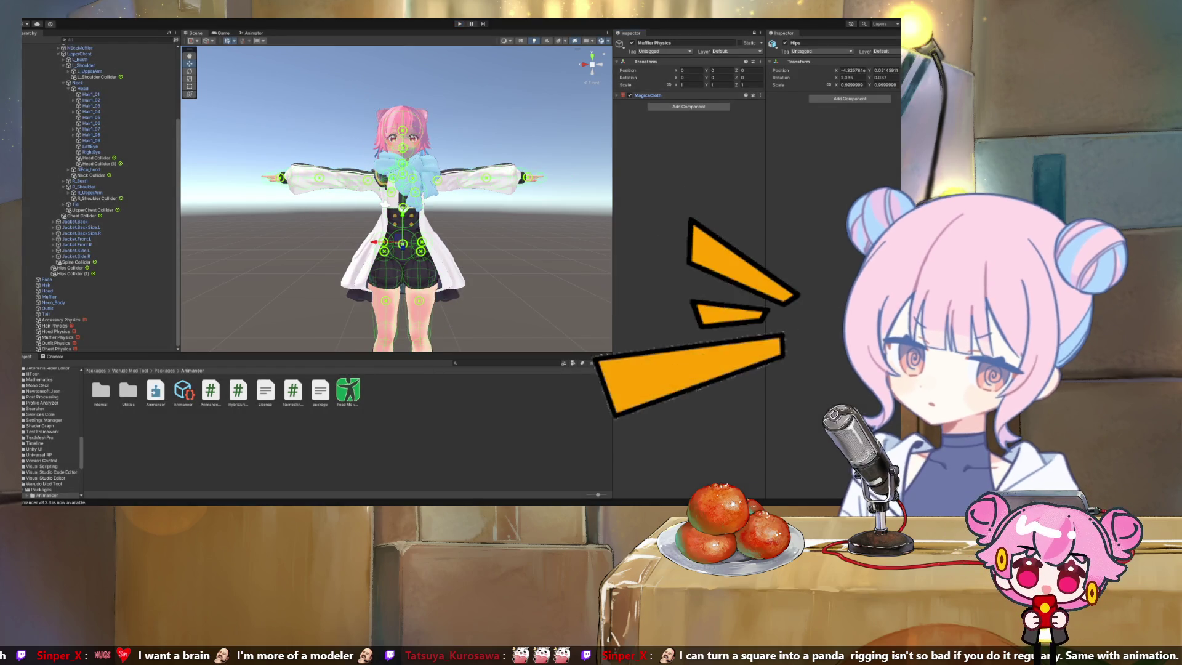
scroll(99, 290, "up", 5)
scroll(98, 290, "down", 5)
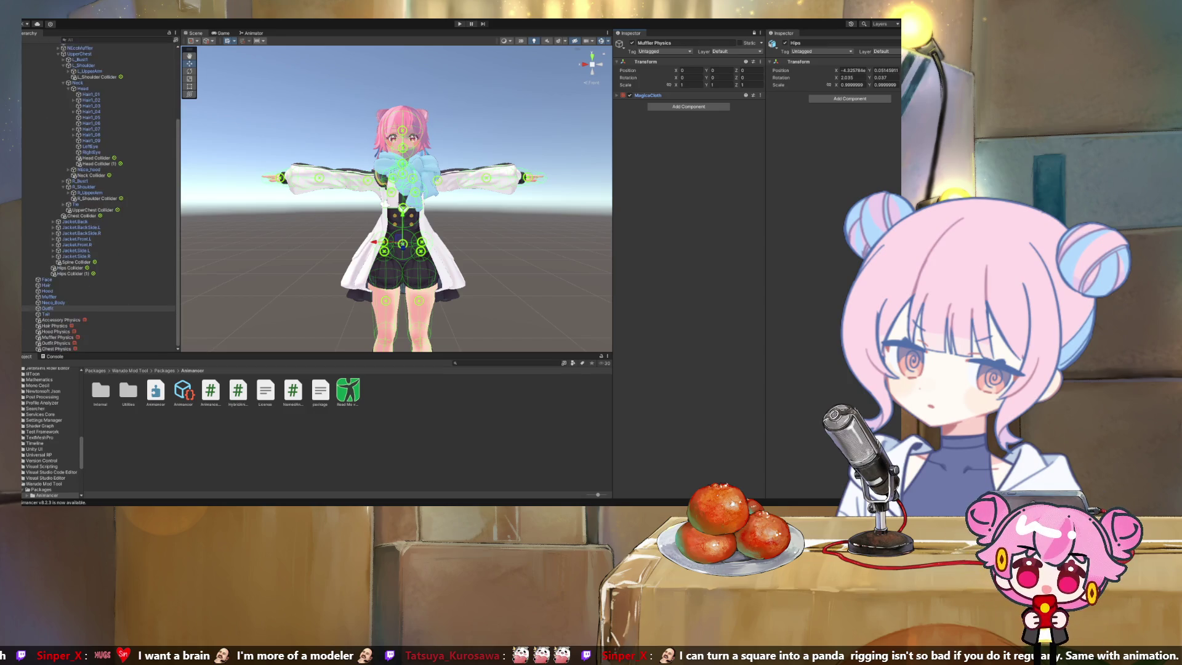
key("alt+shift+a")
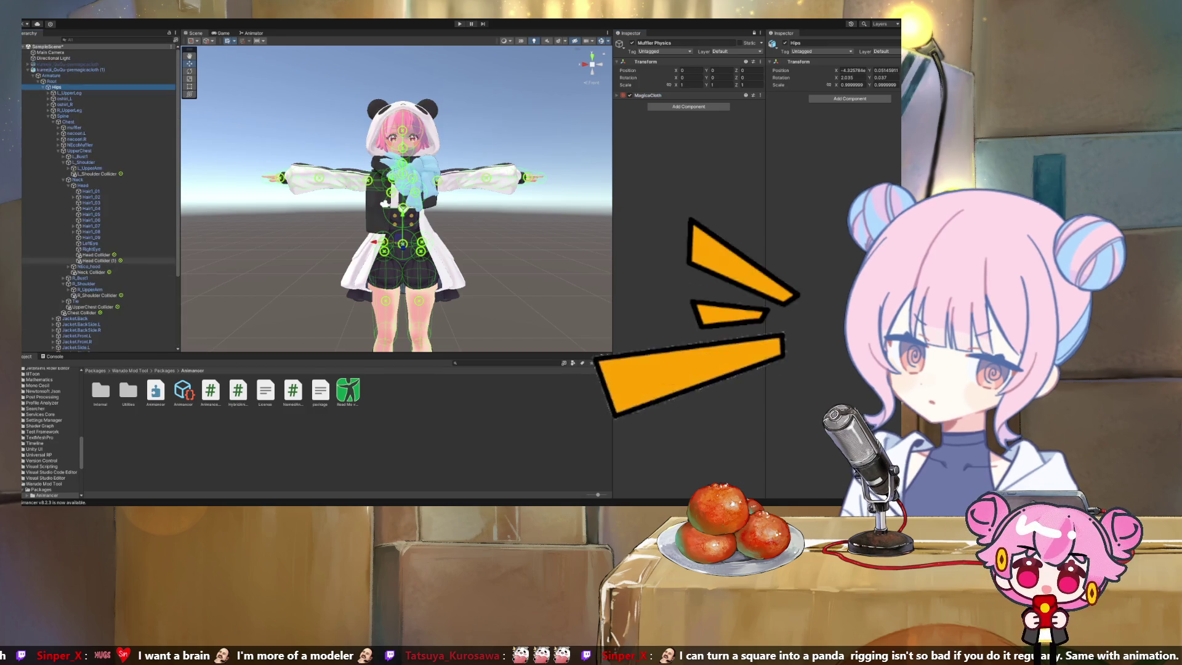
Duplicate the collapsed avatar as copy (2), deactivate the original (1), and select the copy
scroll(99, 197, "up", 5)
left_click(28, 69, "alt")
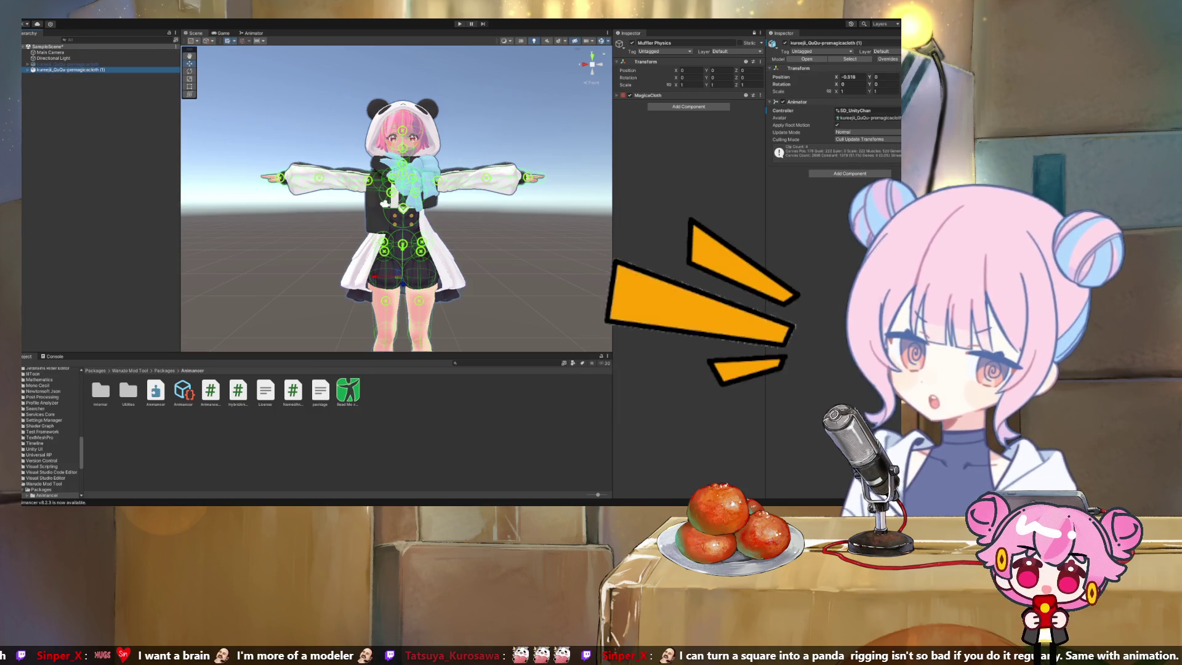
key("ctrl+d")
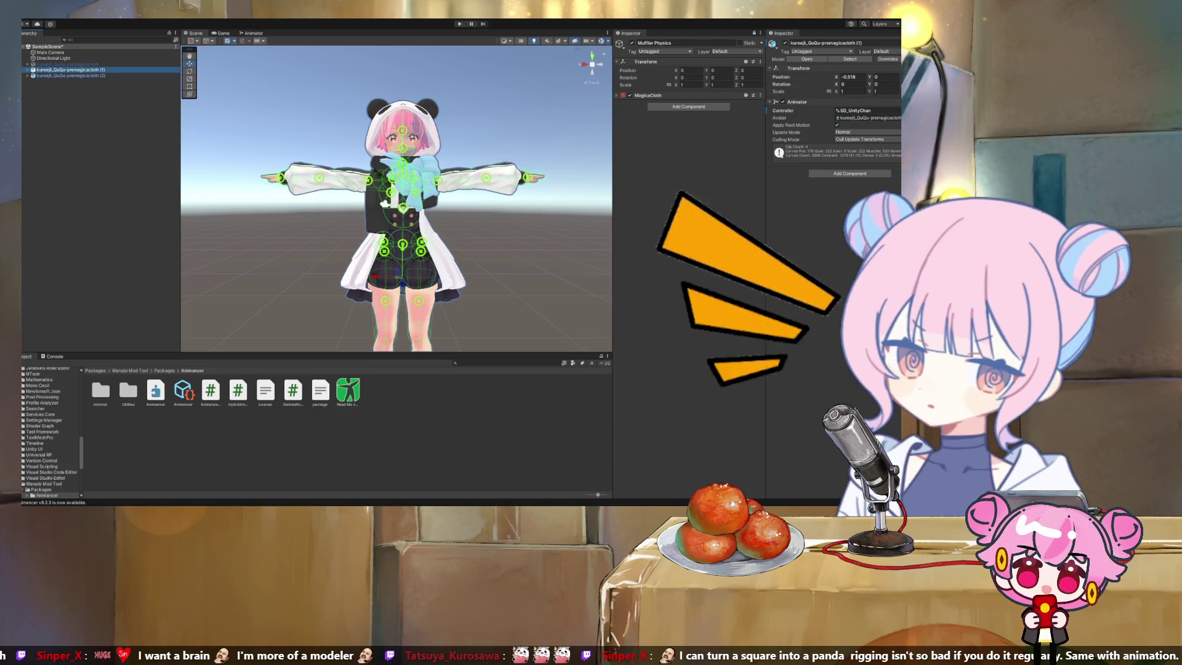
left_click(785, 43)
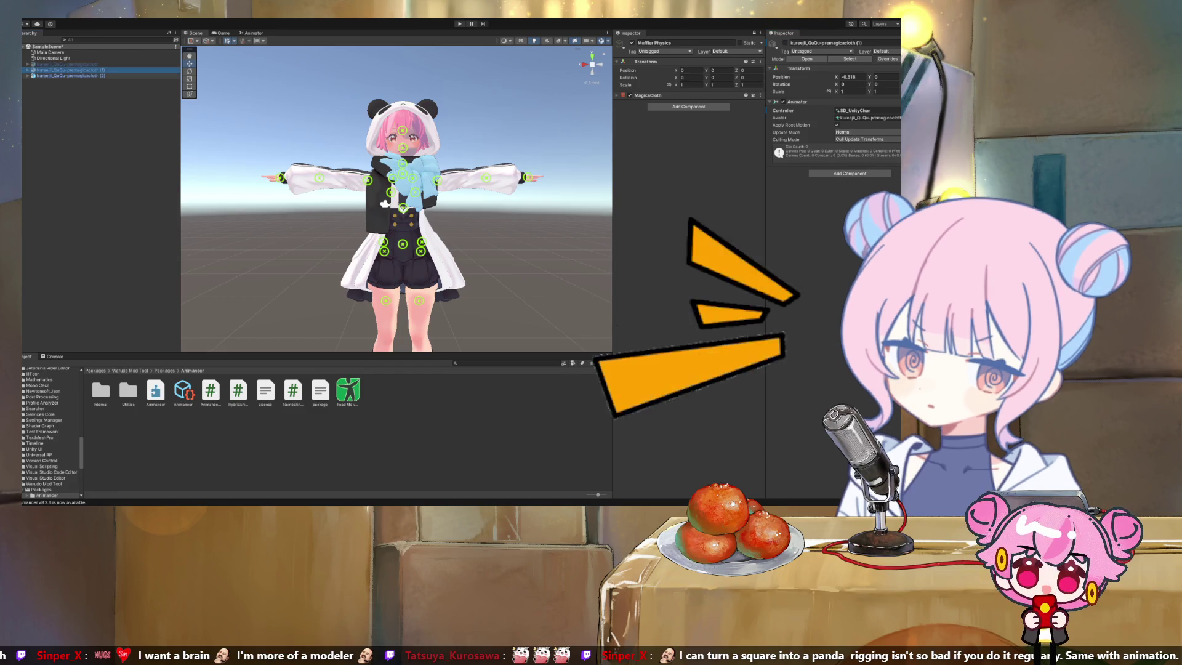
left_click(70, 75)
scroll(49, 431, "up", 10)
scroll(49, 431, "up", 5)
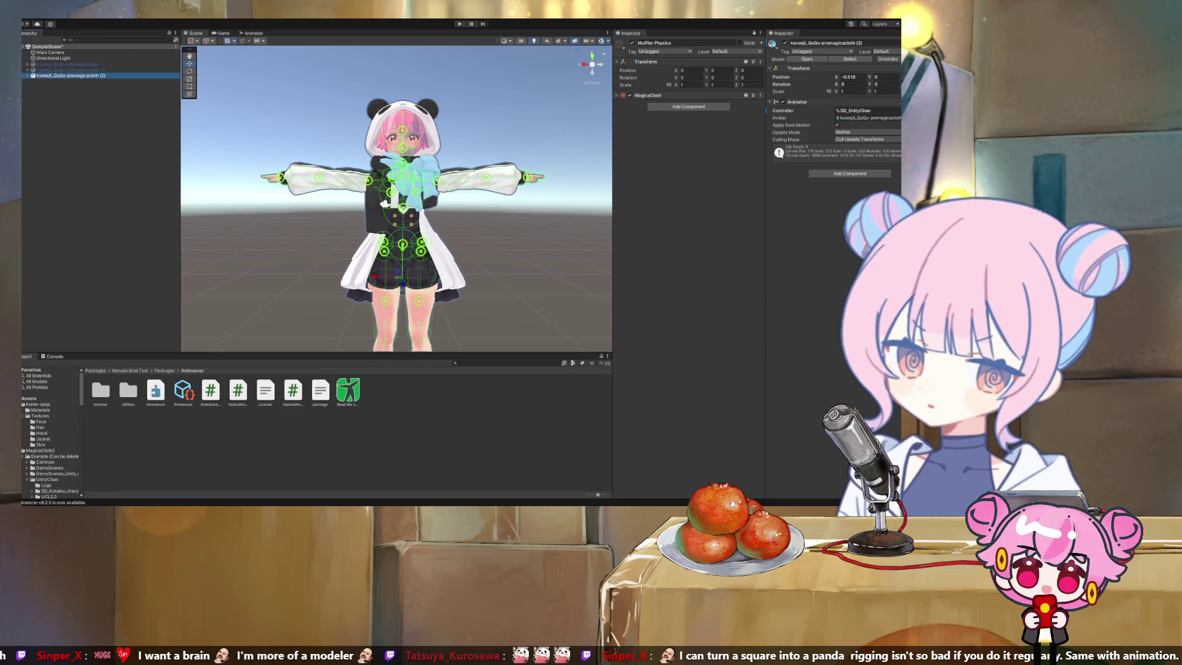
Browse Kuree-ququ/Materials, inspect NecoMaiColor and Neco Maid, then expand avatar copy (2)'s children
left_click(39, 404)
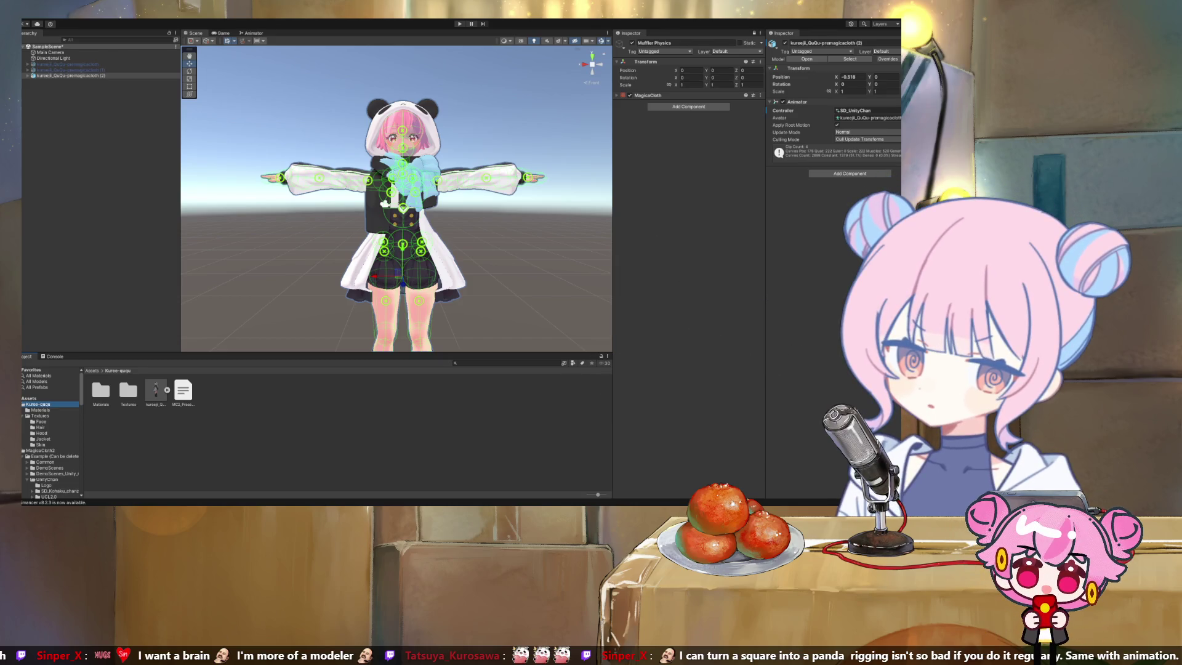
scroll(49, 431, "down", 2)
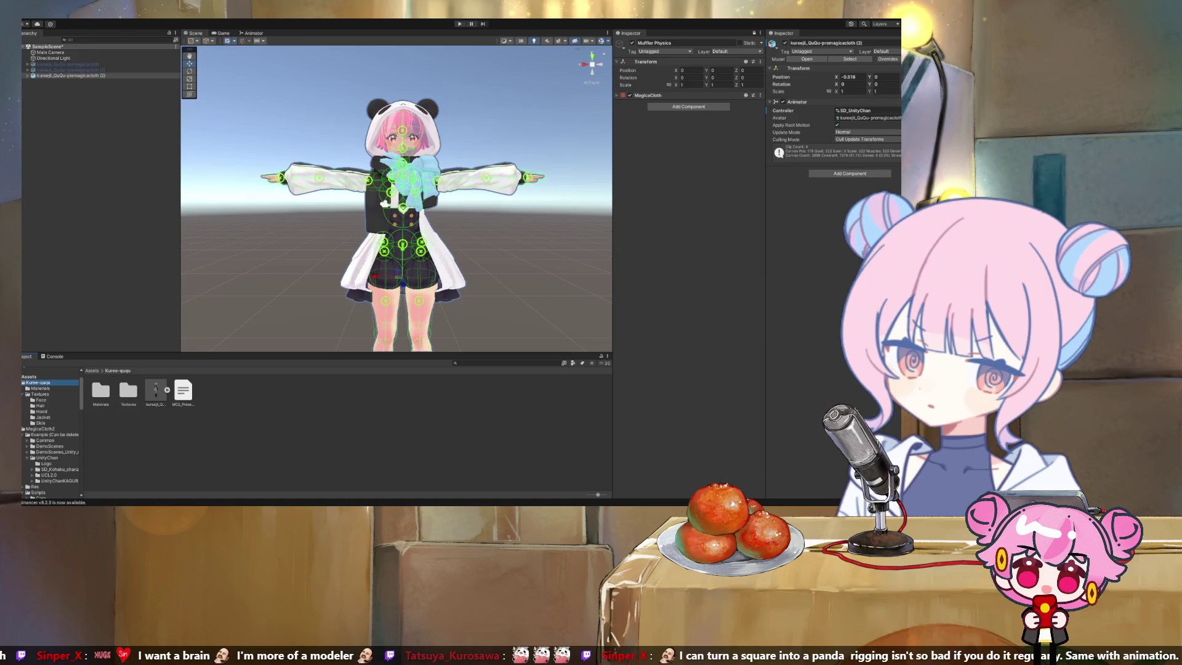
left_click(40, 388)
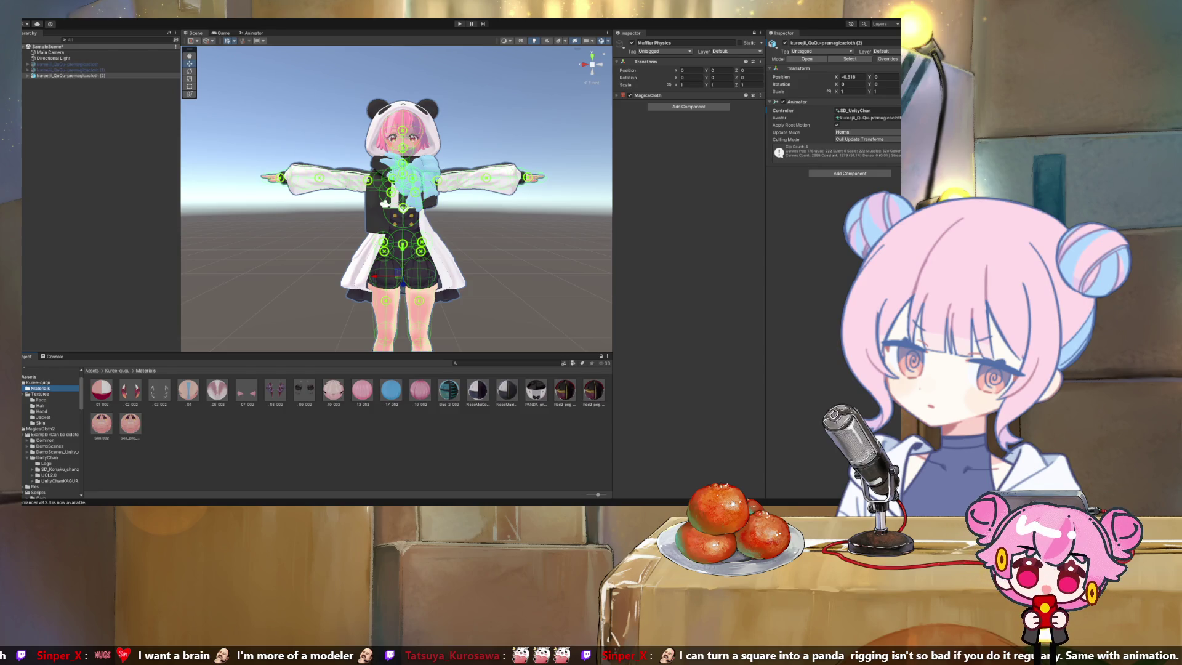
left_click(478, 390)
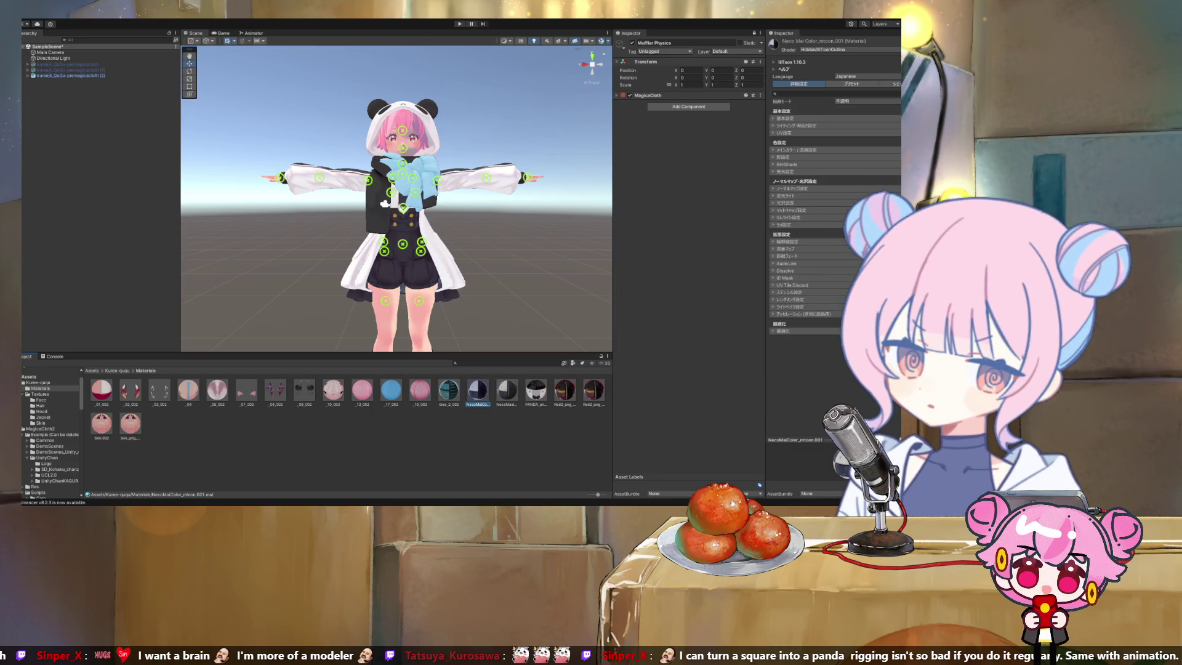
left_click(507, 390)
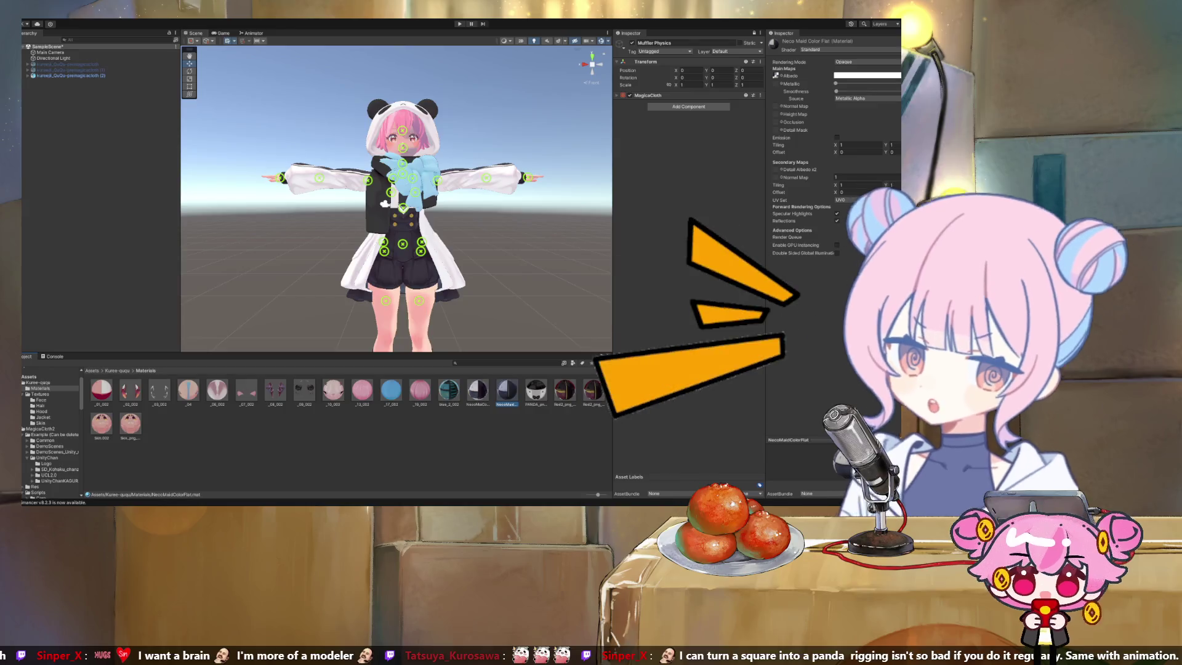
left_click(71, 76)
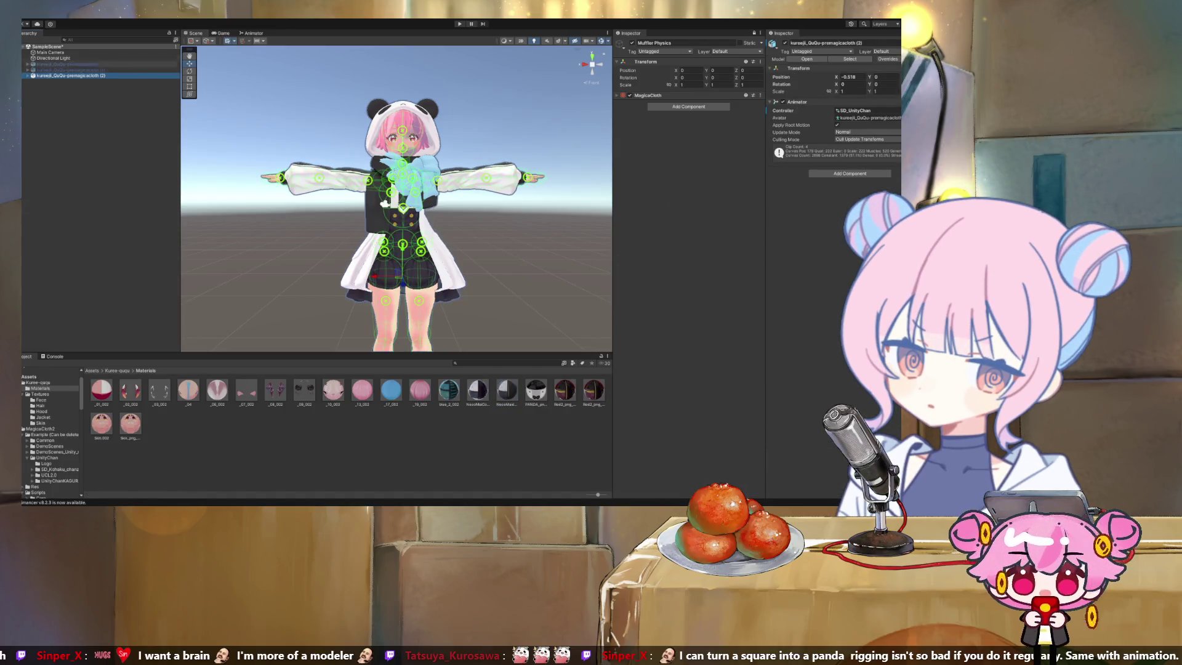
key("Right")
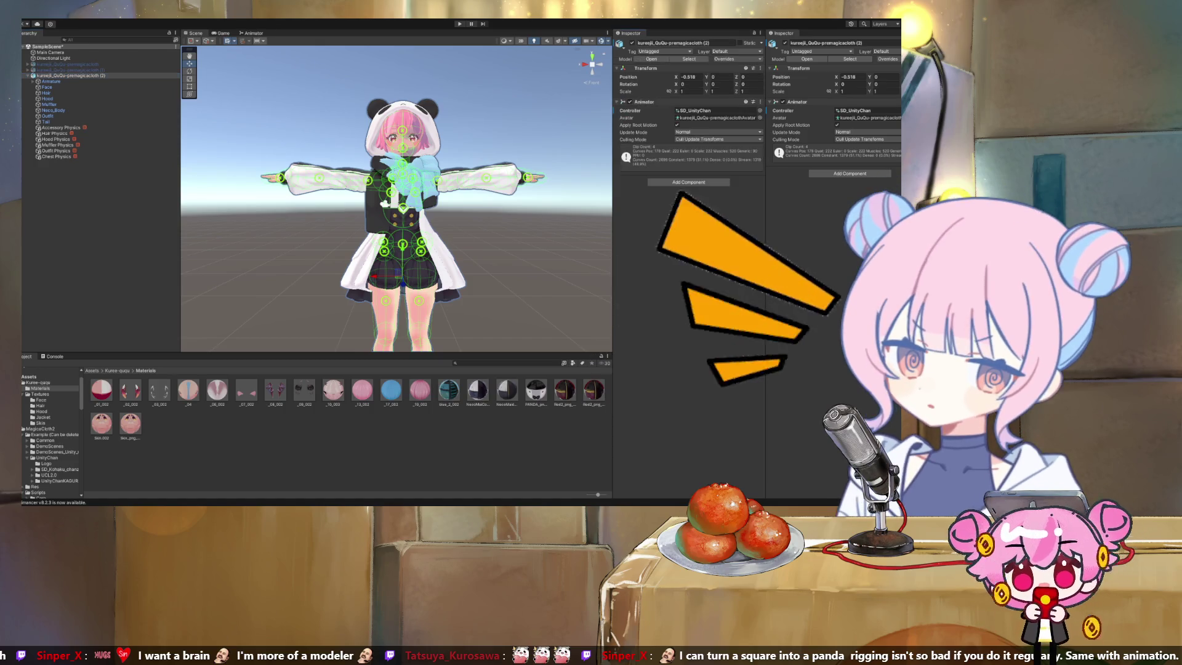
Check the Face mesh's material slots, locating _01_002, _06_002, _08_002 and _09_002 in the project
left_click(47, 87)
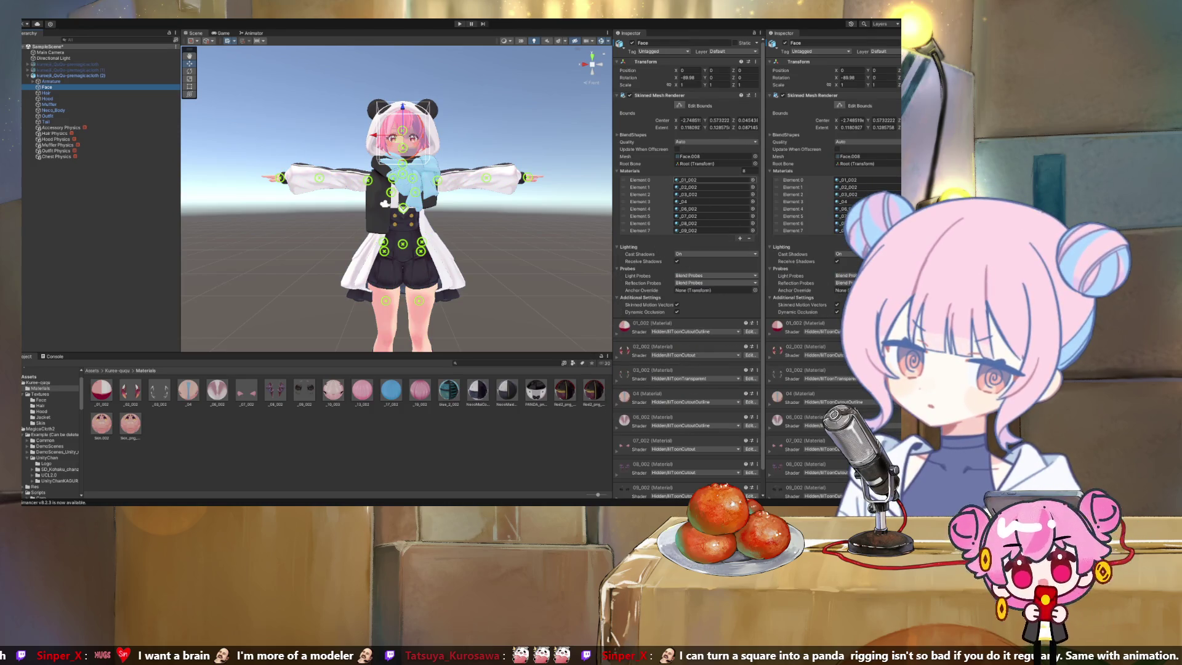
left_click(714, 179)
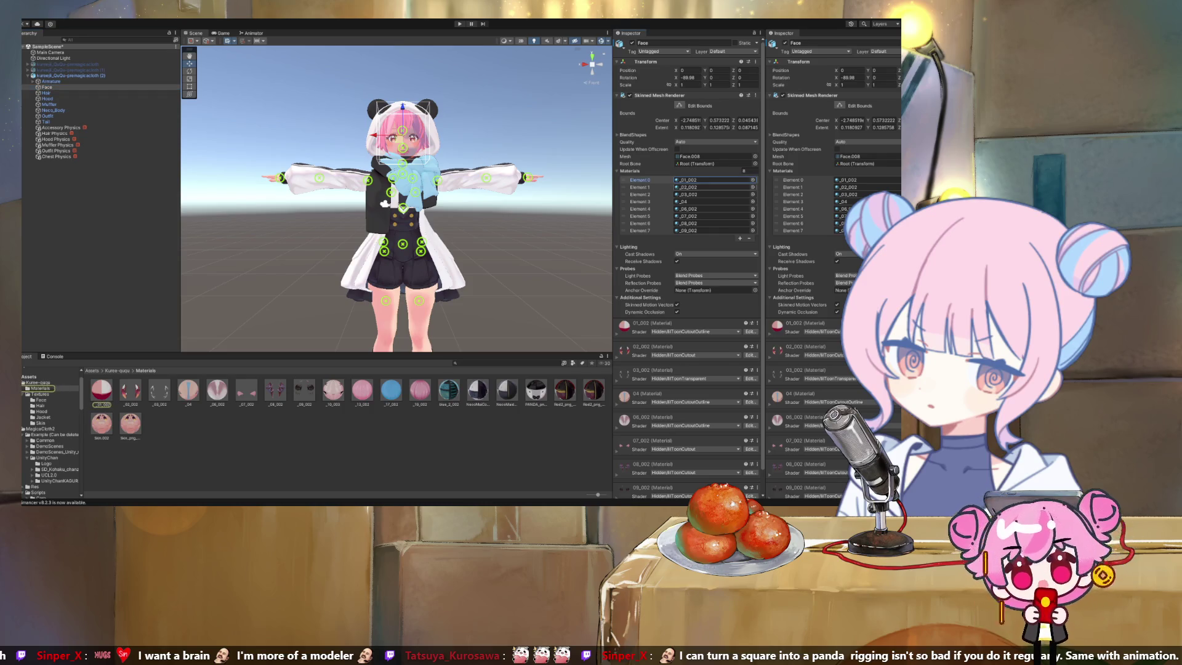
left_click(714, 187)
left_click(714, 194)
left_click(714, 201)
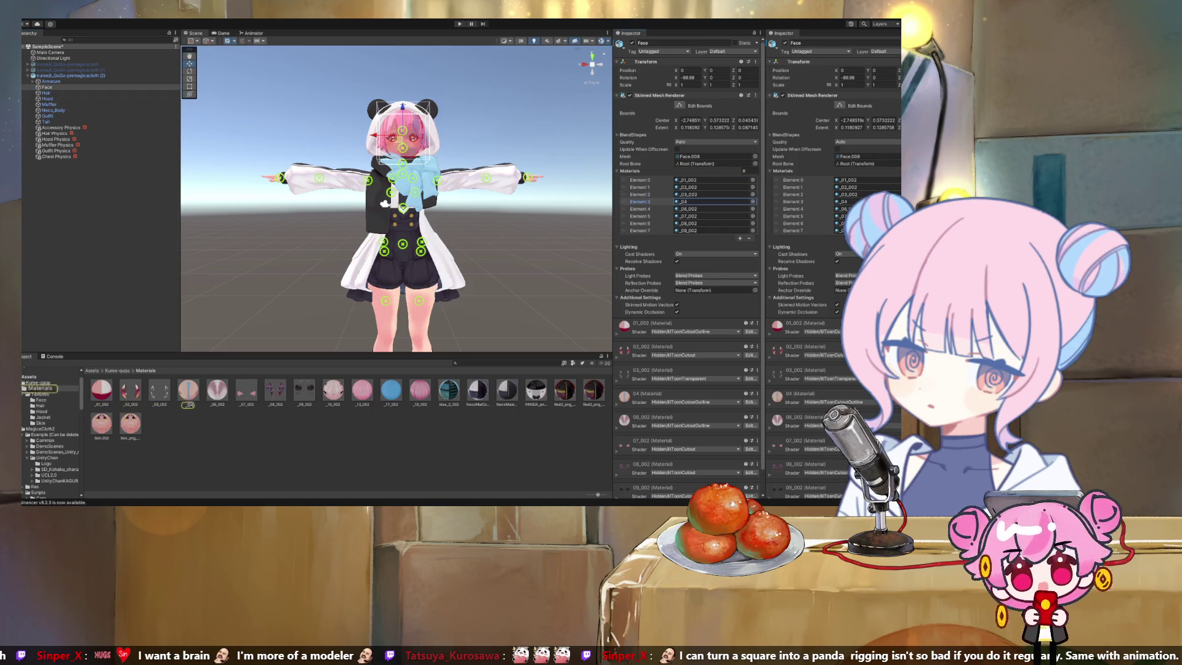
left_click(714, 209)
left_click(714, 216)
left_click(714, 223)
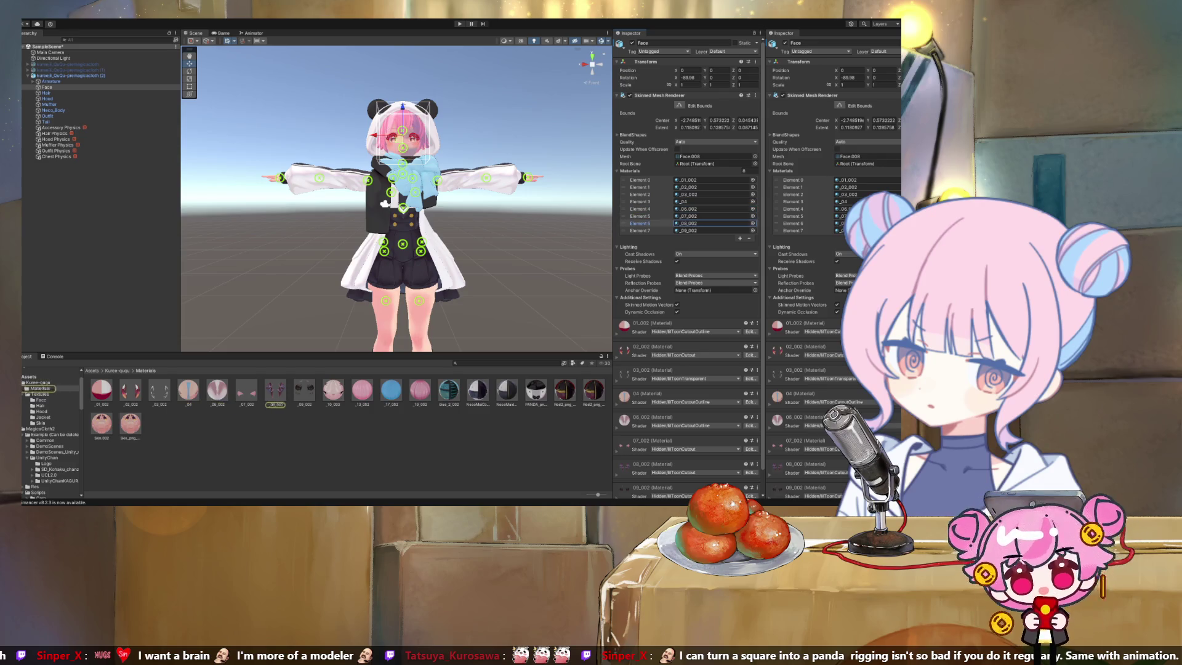
left_click(714, 230)
Check Hair, Hood, Muffler and Neco_Body materials: _13_002, PANDA_png_003, blue_2_002 and Skin.002
left_click(46, 92)
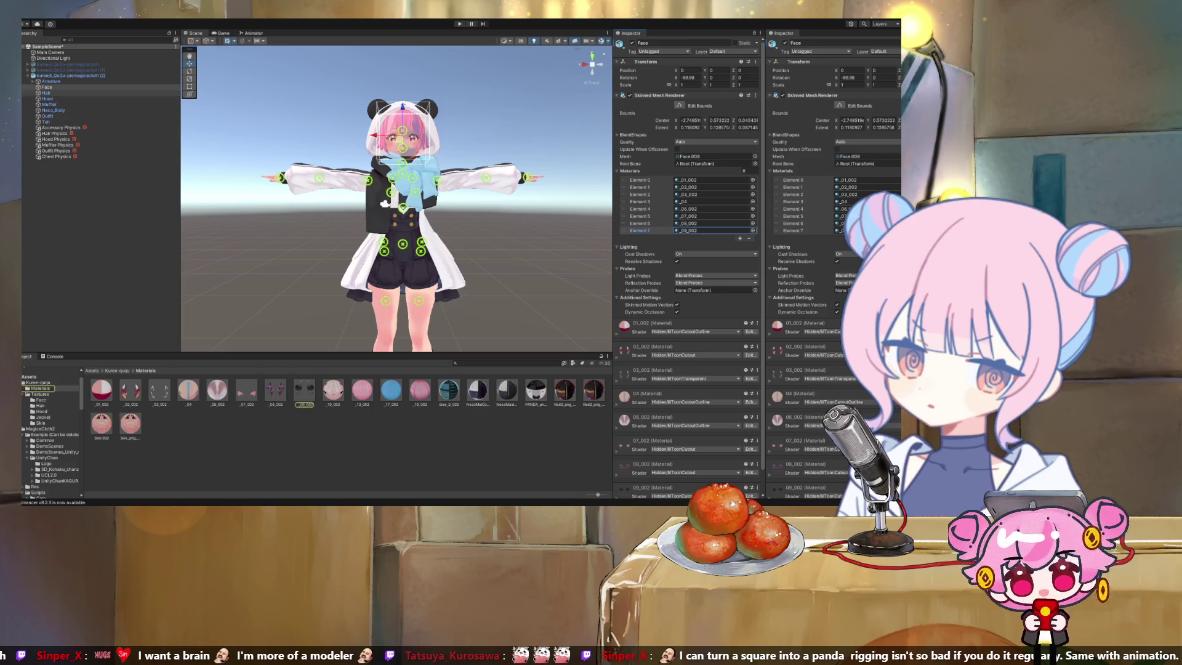
left_click(715, 172)
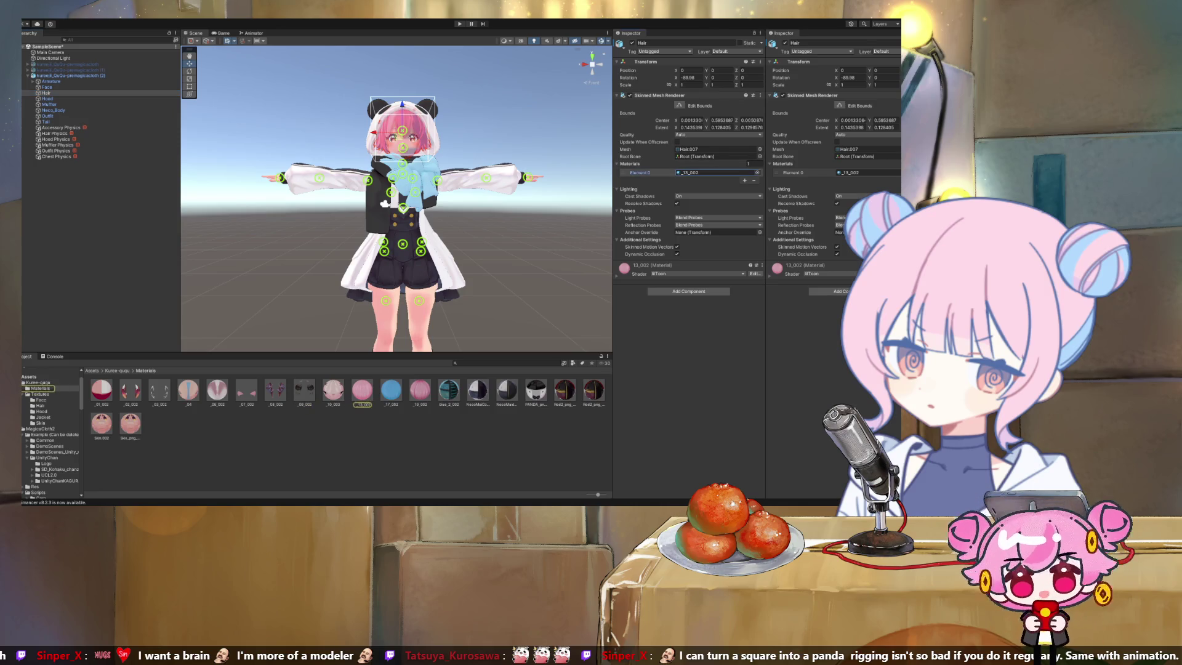
left_click(47, 98)
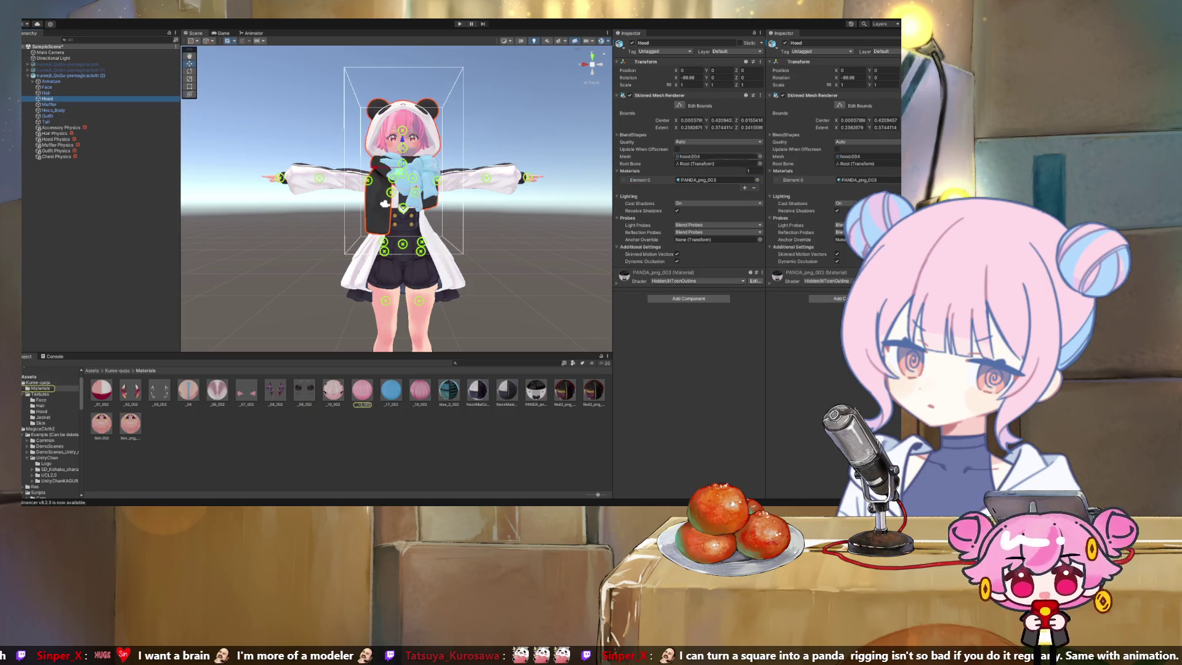
left_click(714, 180)
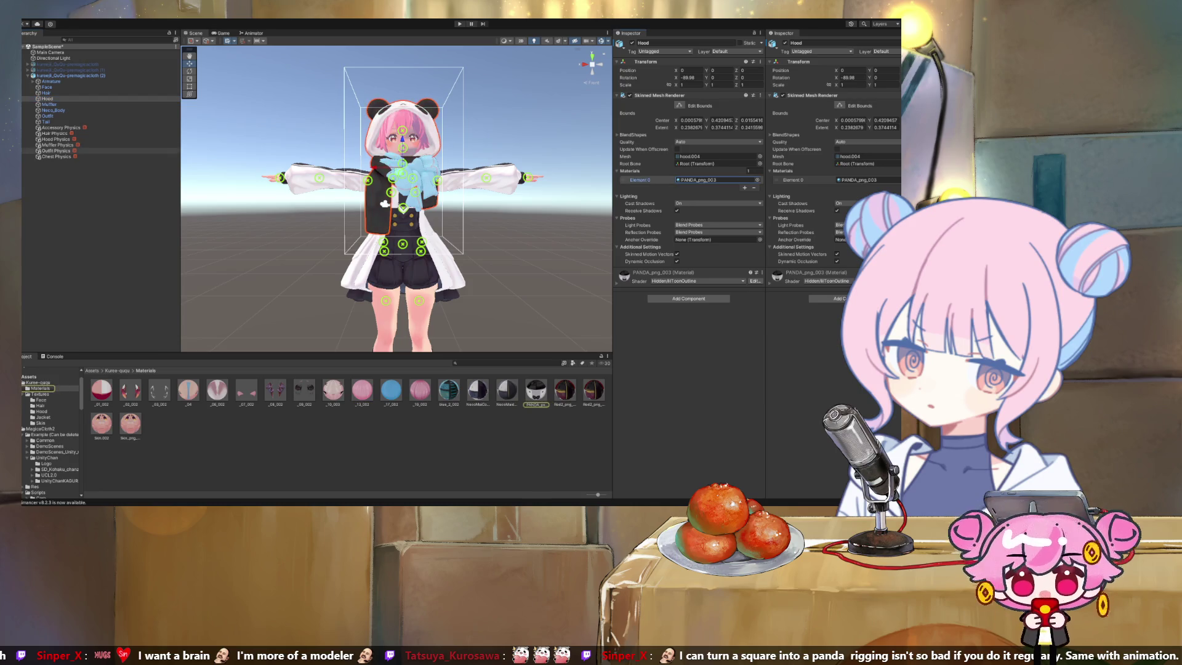
left_click(49, 105)
left_click(714, 173)
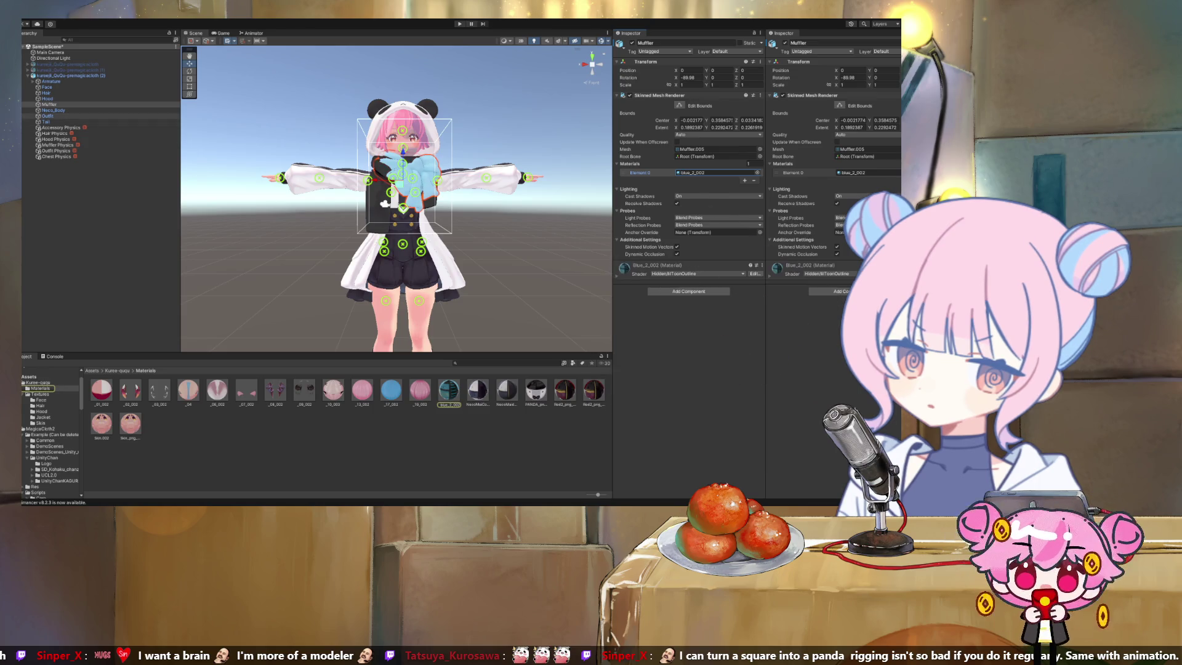
left_click(54, 111)
left_click(715, 179)
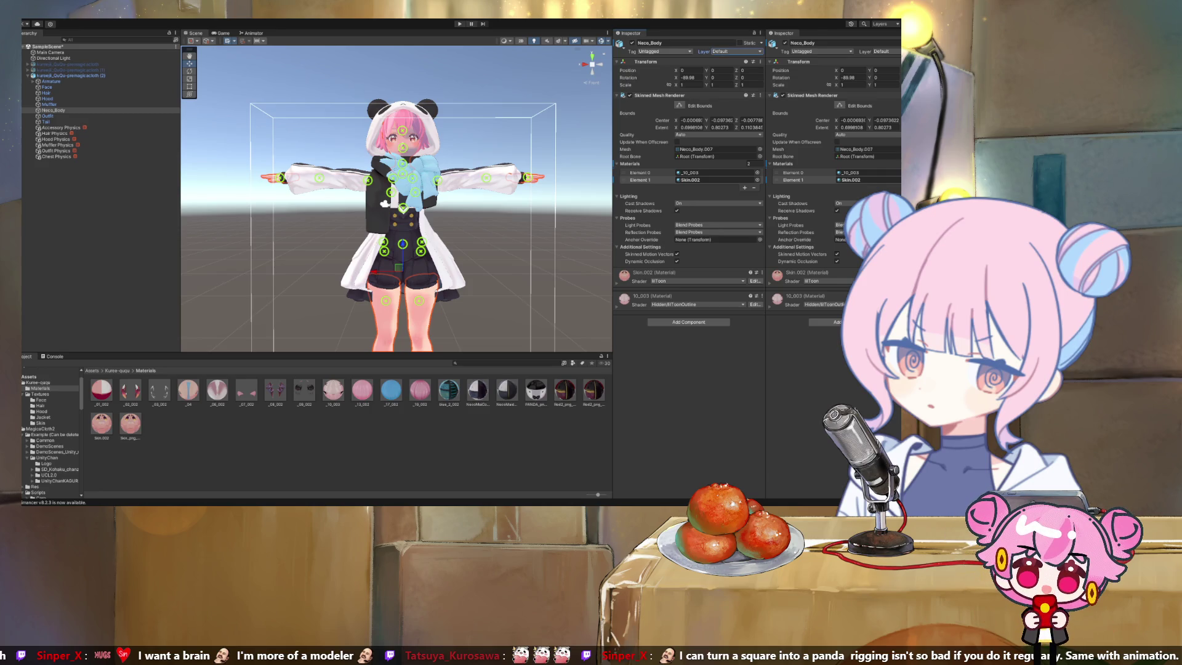
left_click(663, 51)
left_click(664, 51)
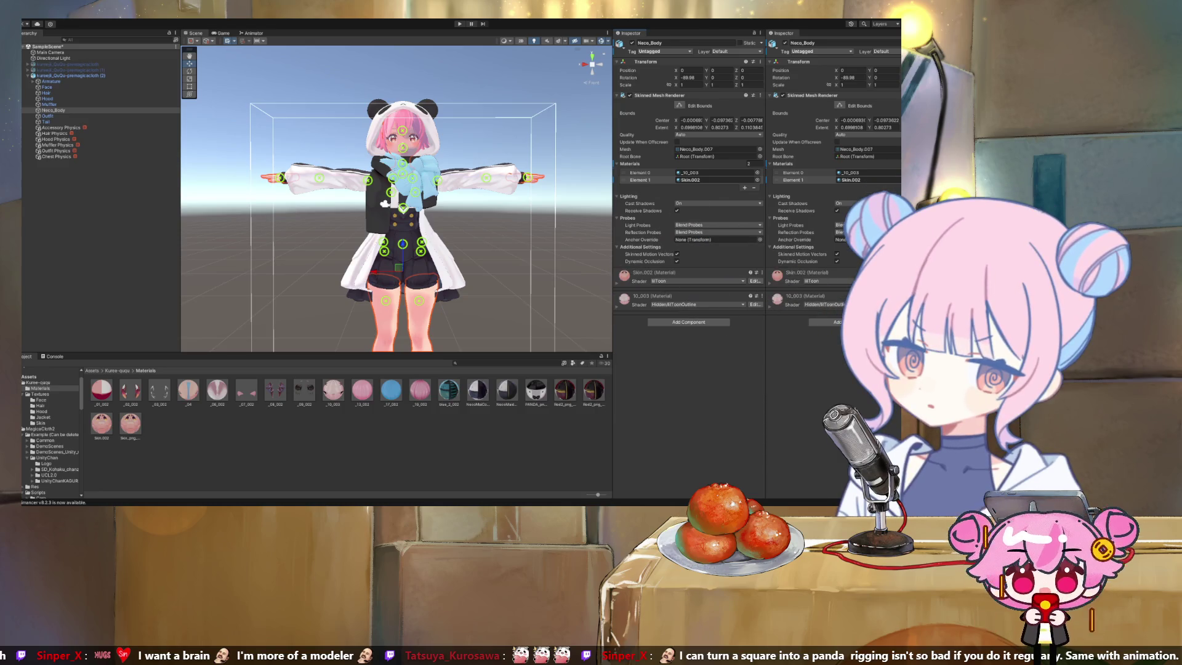
left_click(47, 115)
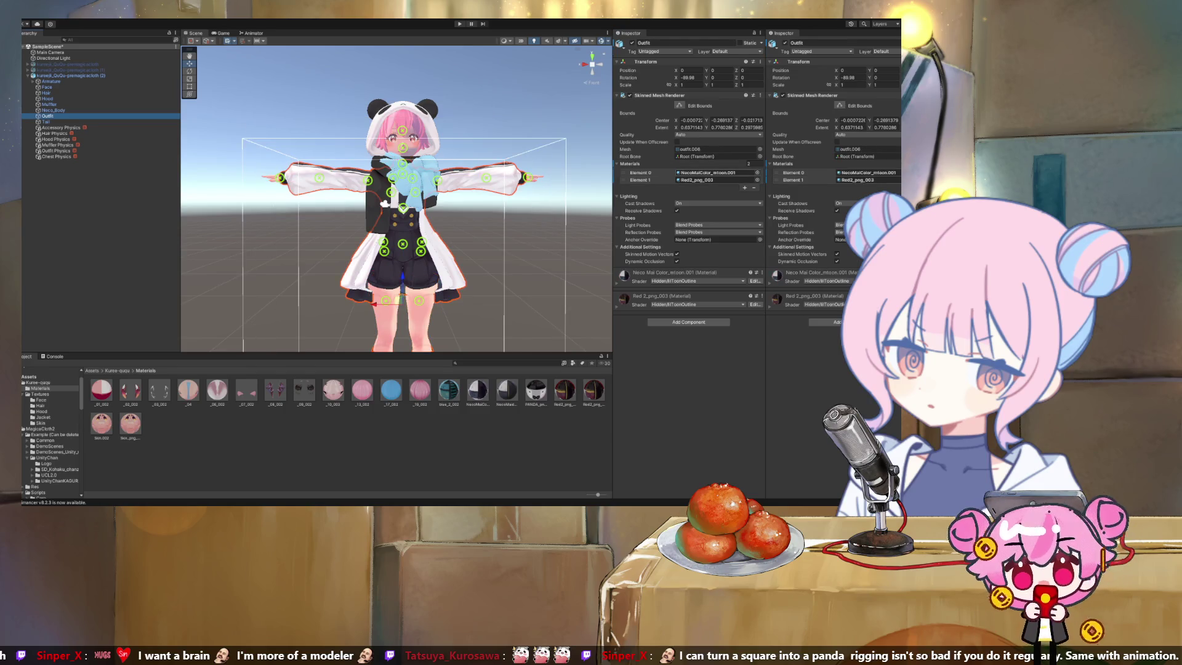
Check the Outfit and Tail material slots, locating 19_002 and 17_002 in the project
left_click(701, 180)
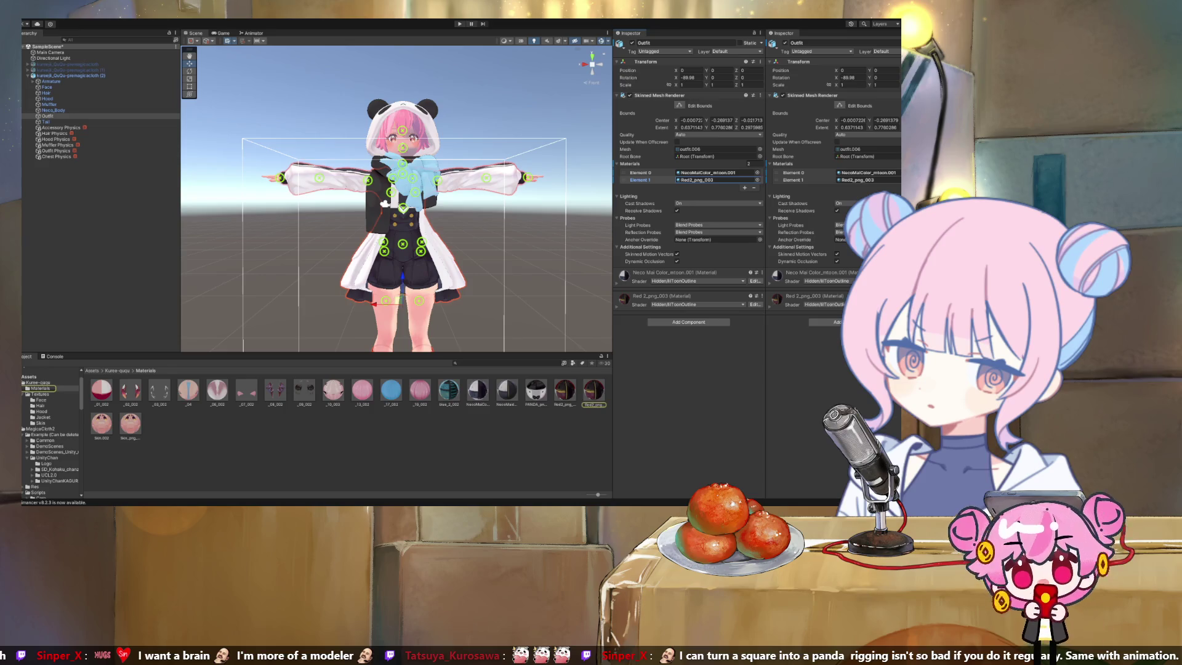
left_click(46, 122)
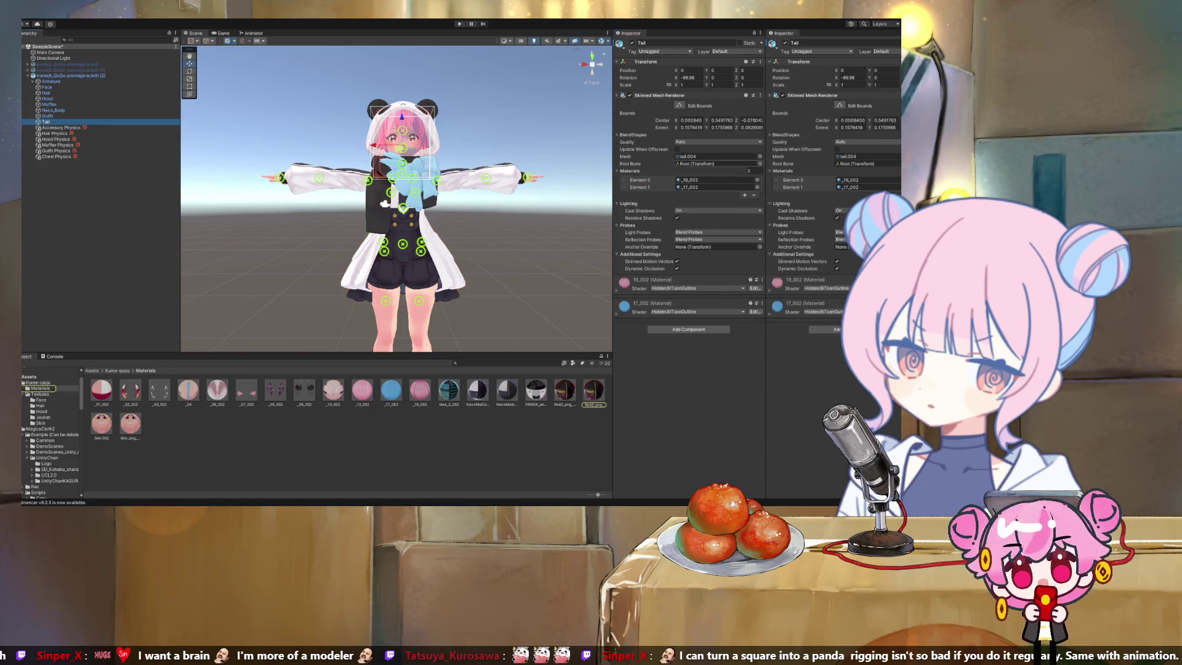
left_click(714, 180)
left_click(714, 187)
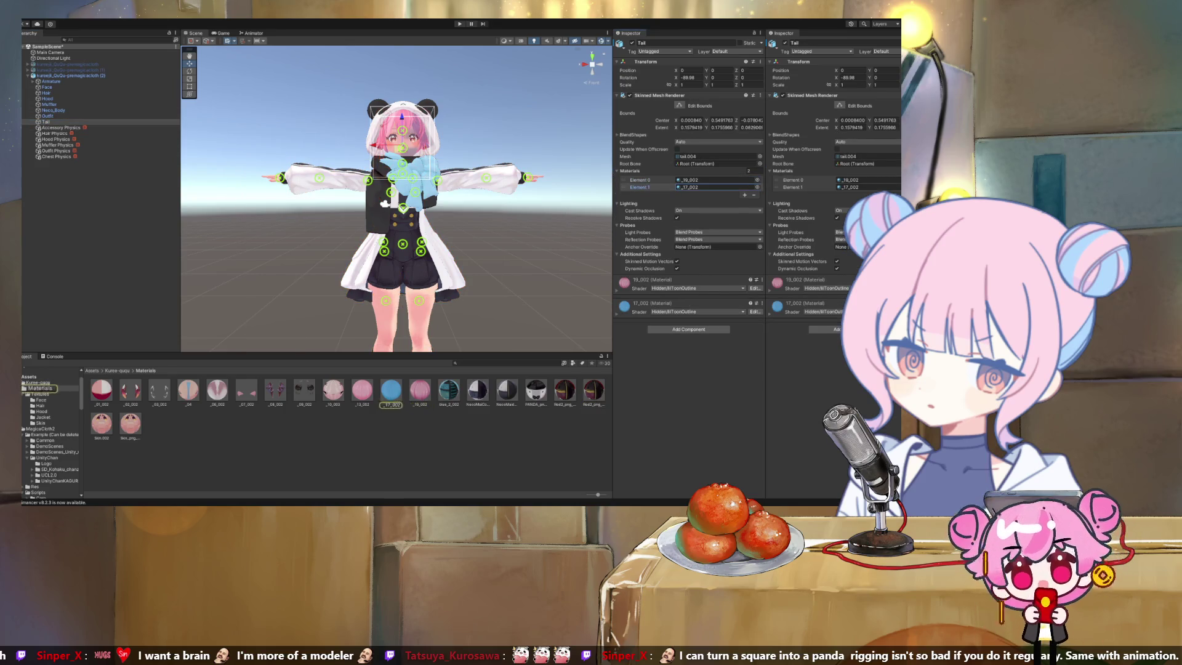
Delete the unused Skin_png_003, duplicate Red2 and NecoMaidColorFlat materials from the Materials folder
left_click(130, 424)
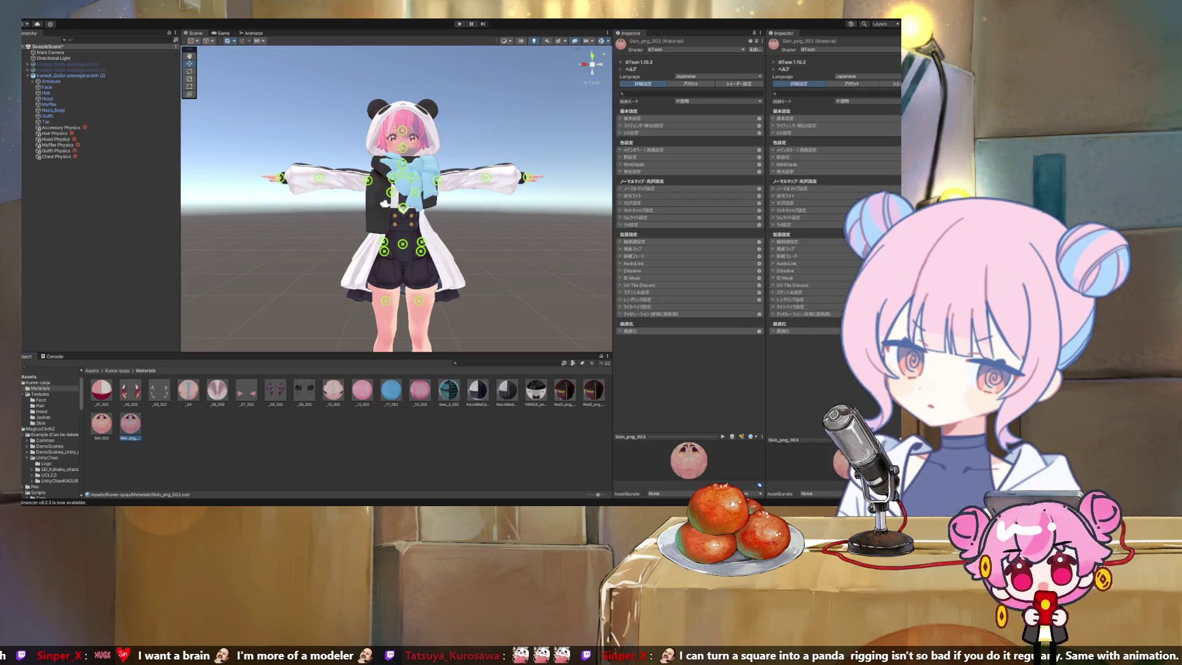
key("Delete")
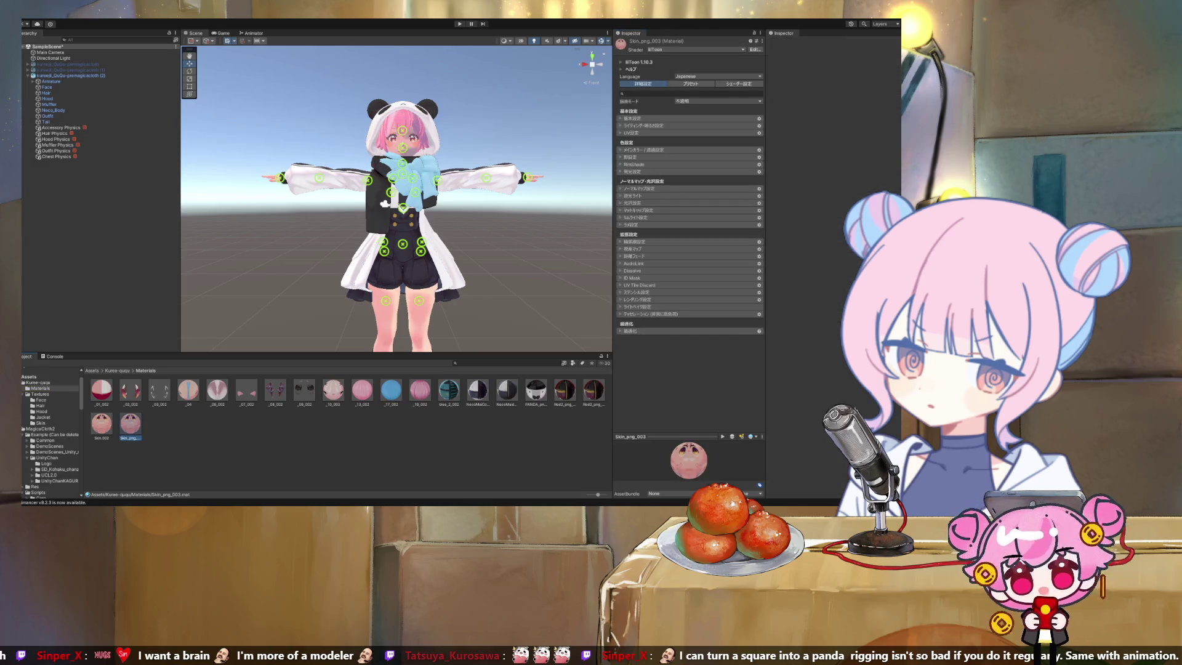
left_click(47, 116)
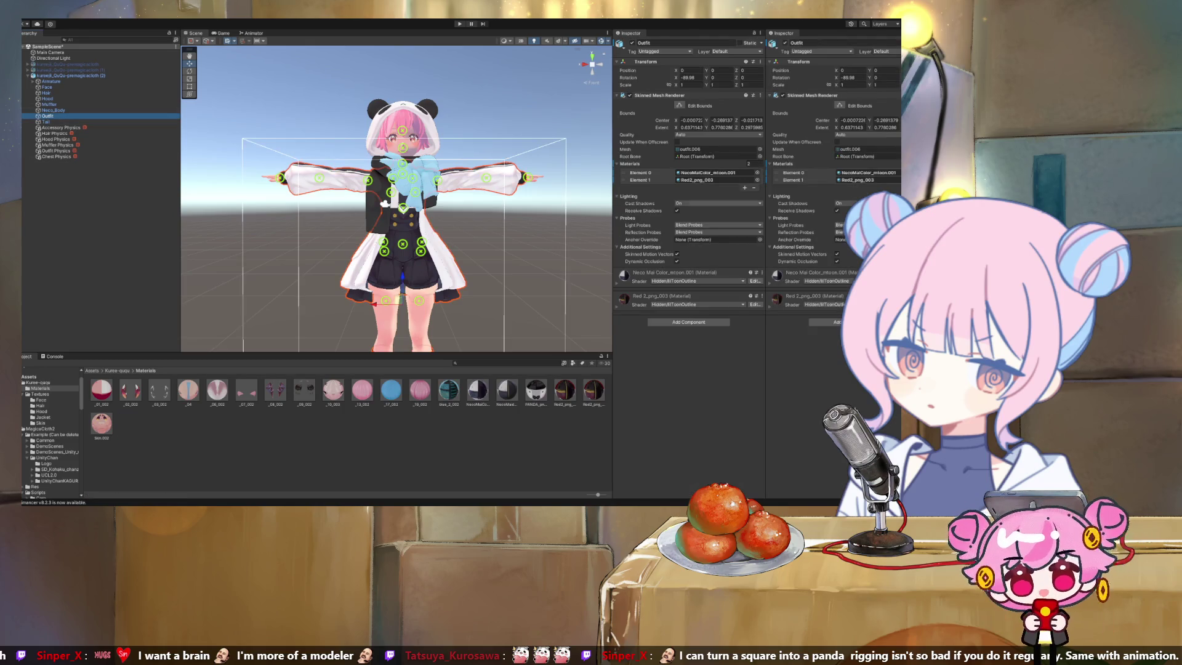
left_click(696, 179)
left_click(564, 390)
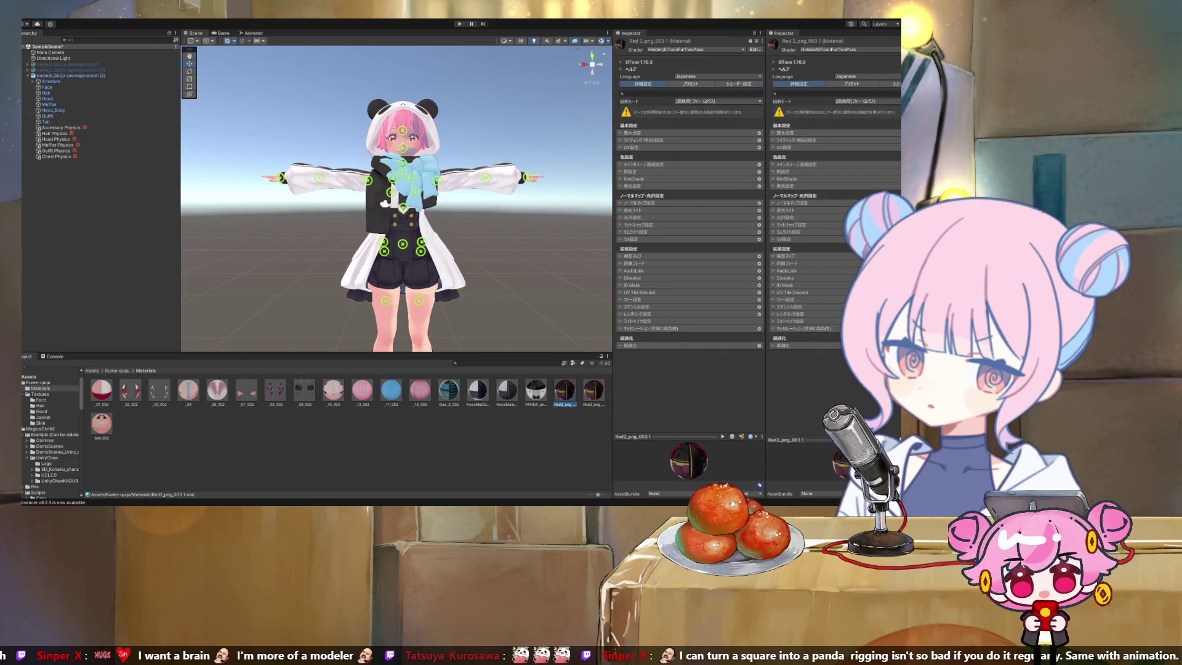
key("Delete")
left_click(48, 116)
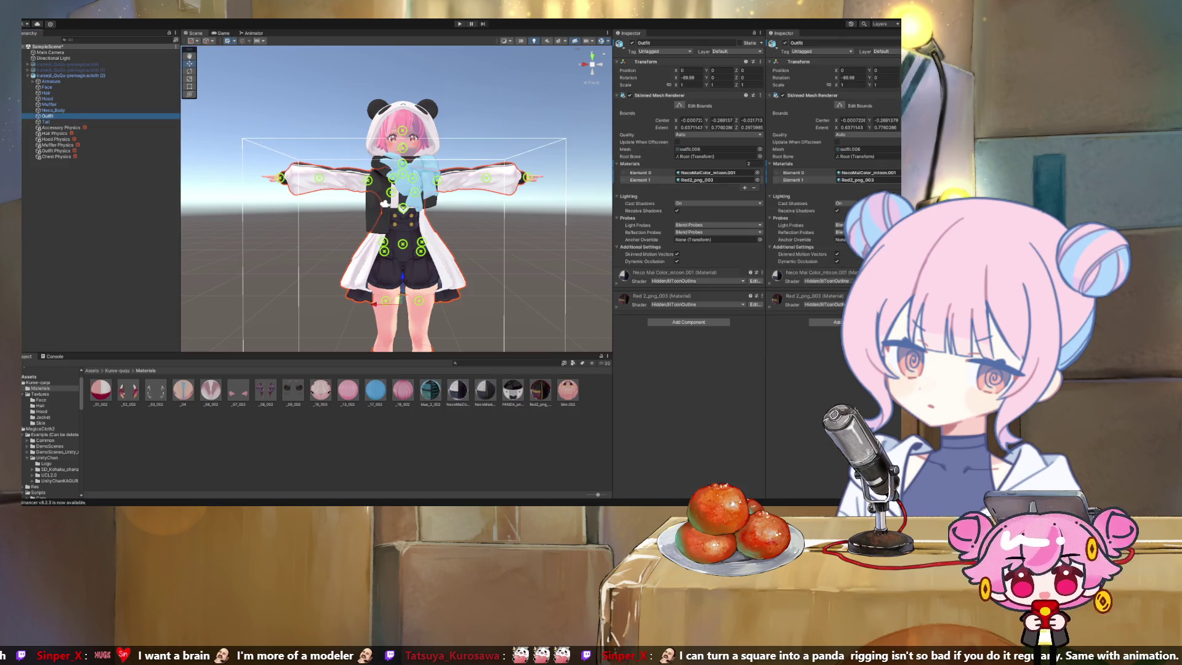
left_click(485, 390)
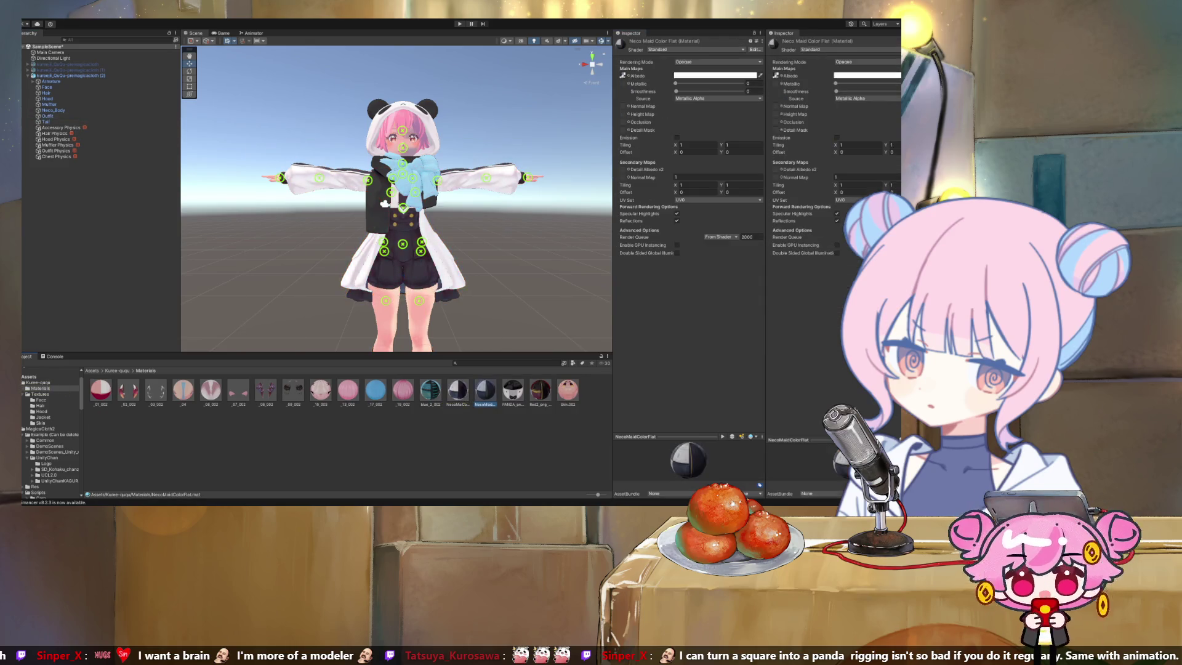
key("Delete")
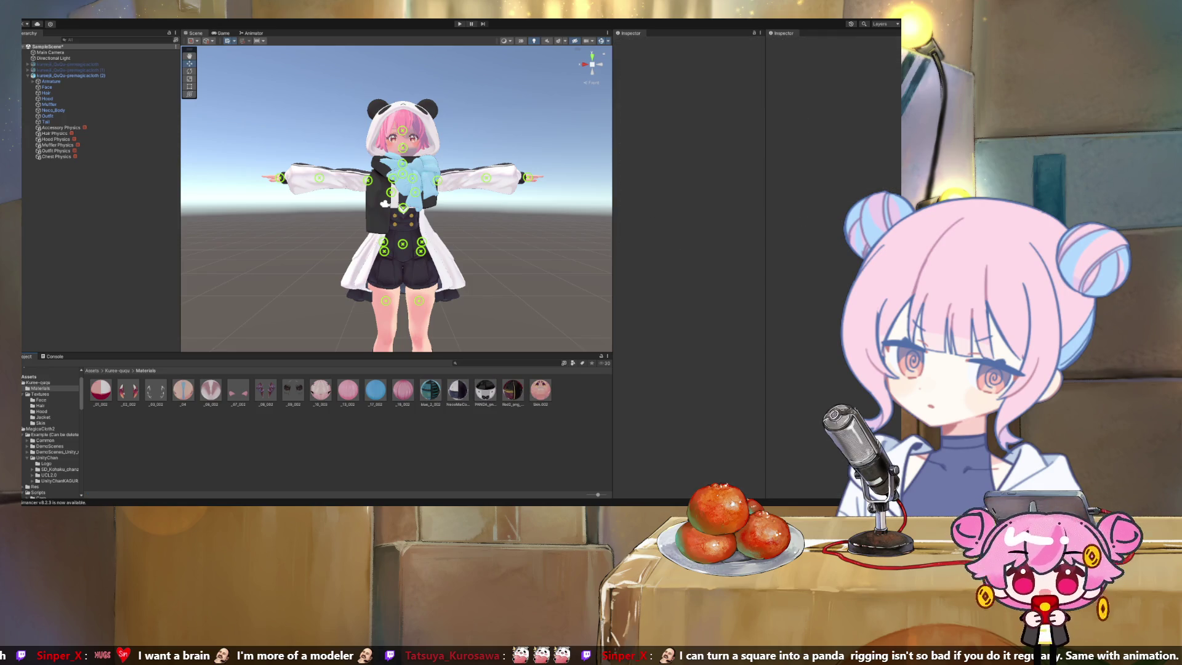
left_click(40, 394)
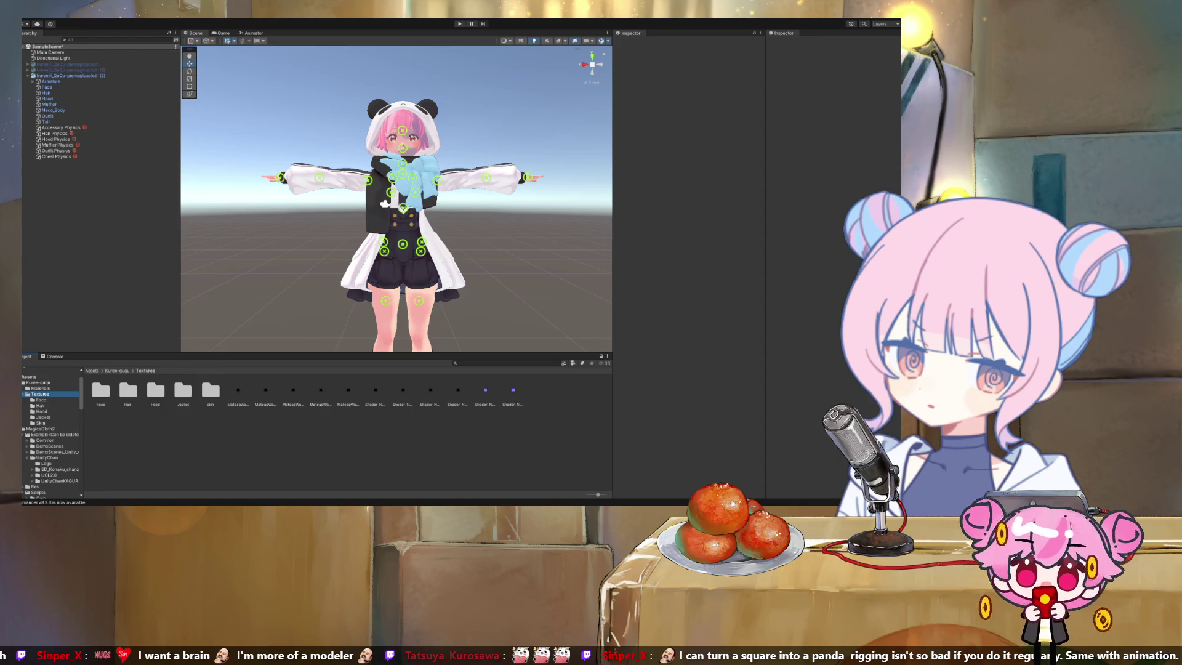
Browse the Face and Hair texture folders, then return to the Kuree-ququ folder
left_click(41, 399)
left_click(40, 405)
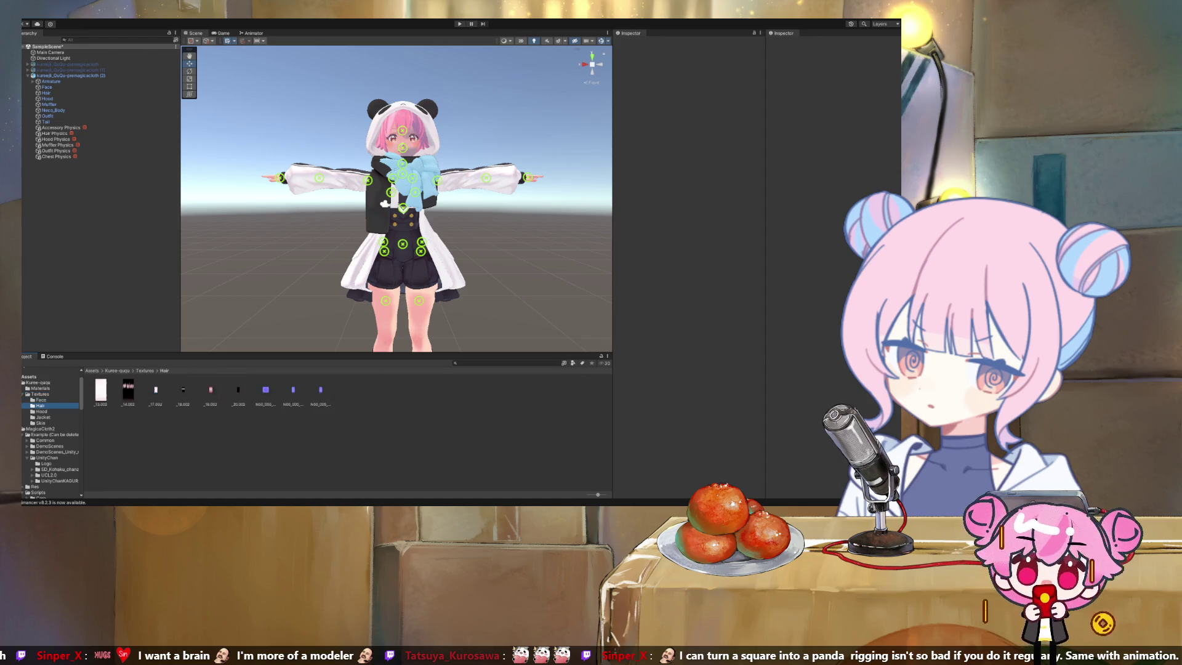
left_click(40, 388)
left_click(37, 383)
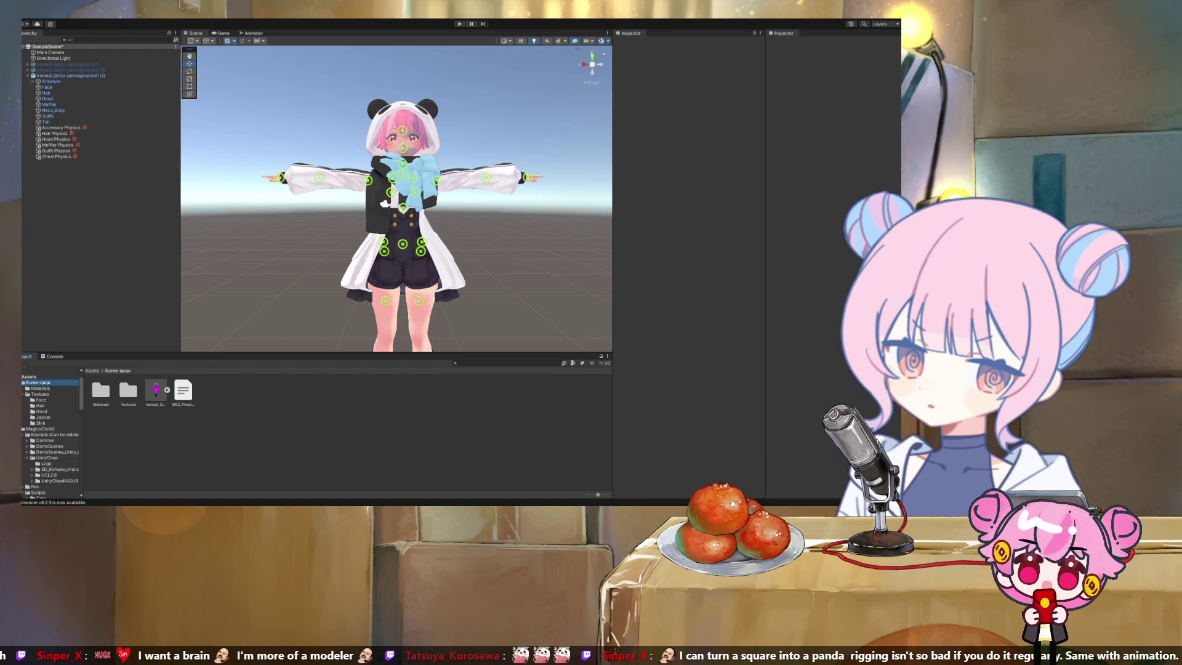
Review the kureeji model's import settings, rechecking the Outfit's second material and the Asset PostProcessors list
left_click(156, 391)
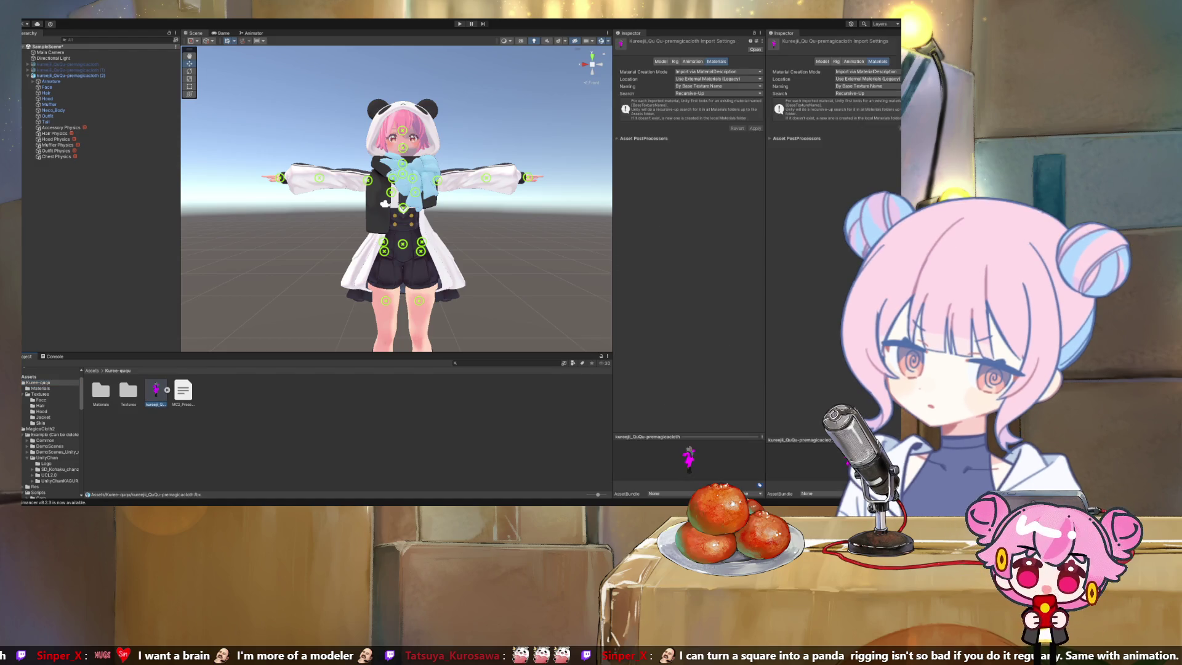
left_click(47, 116)
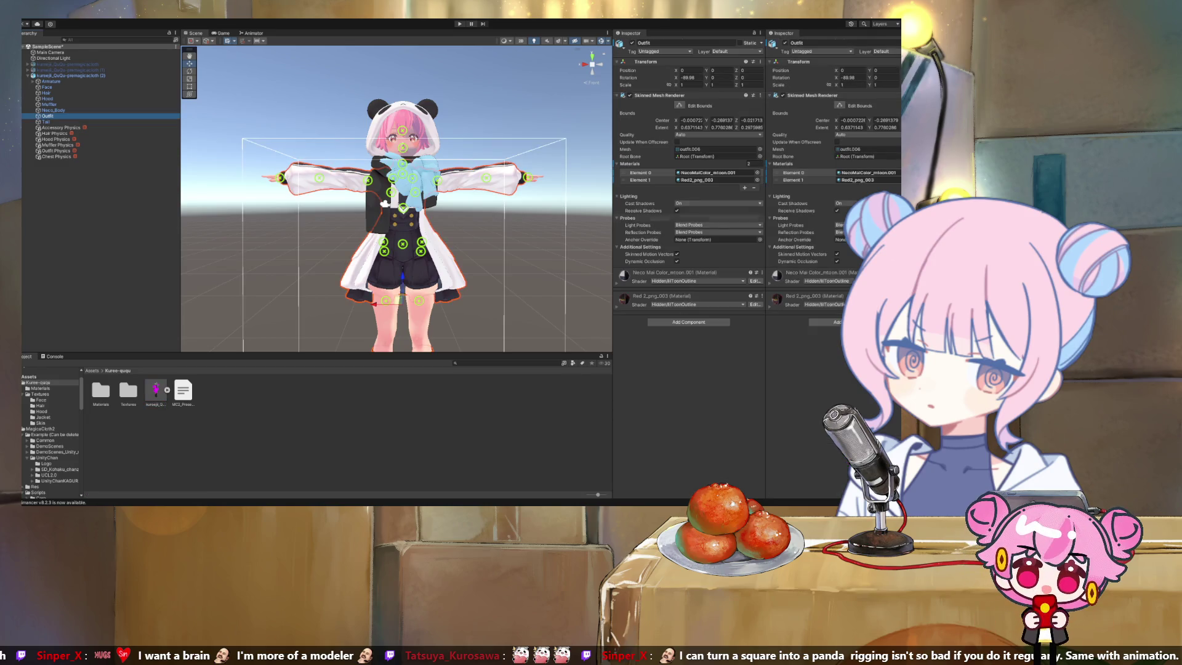
left_click(696, 180)
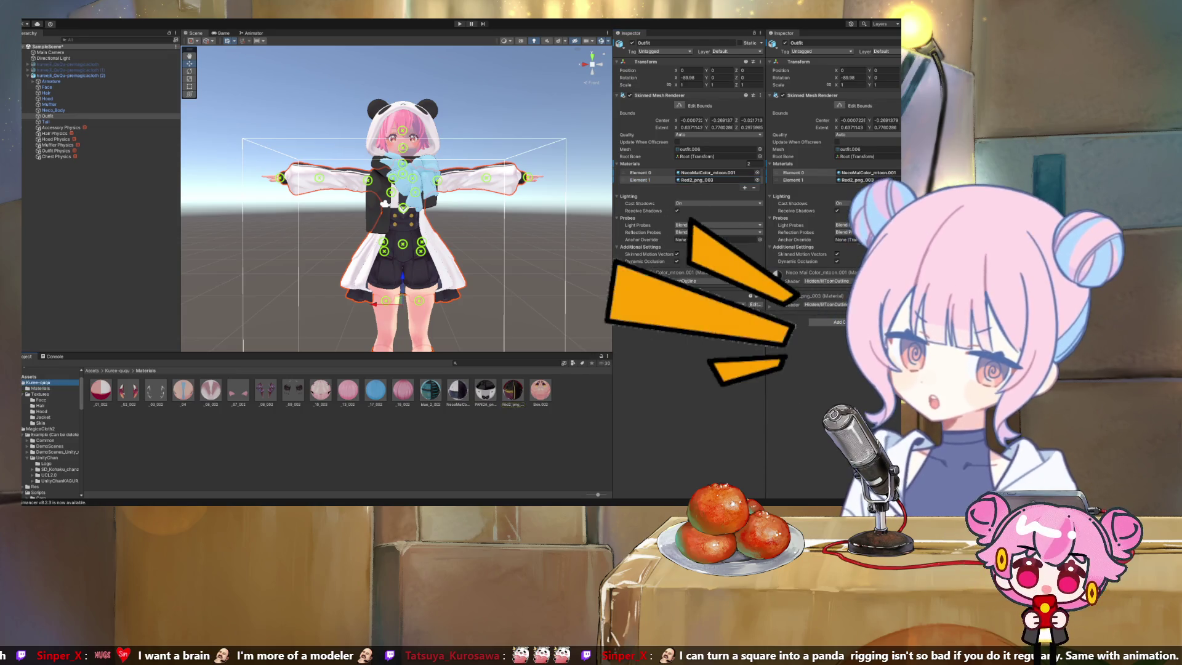
left_click(156, 391)
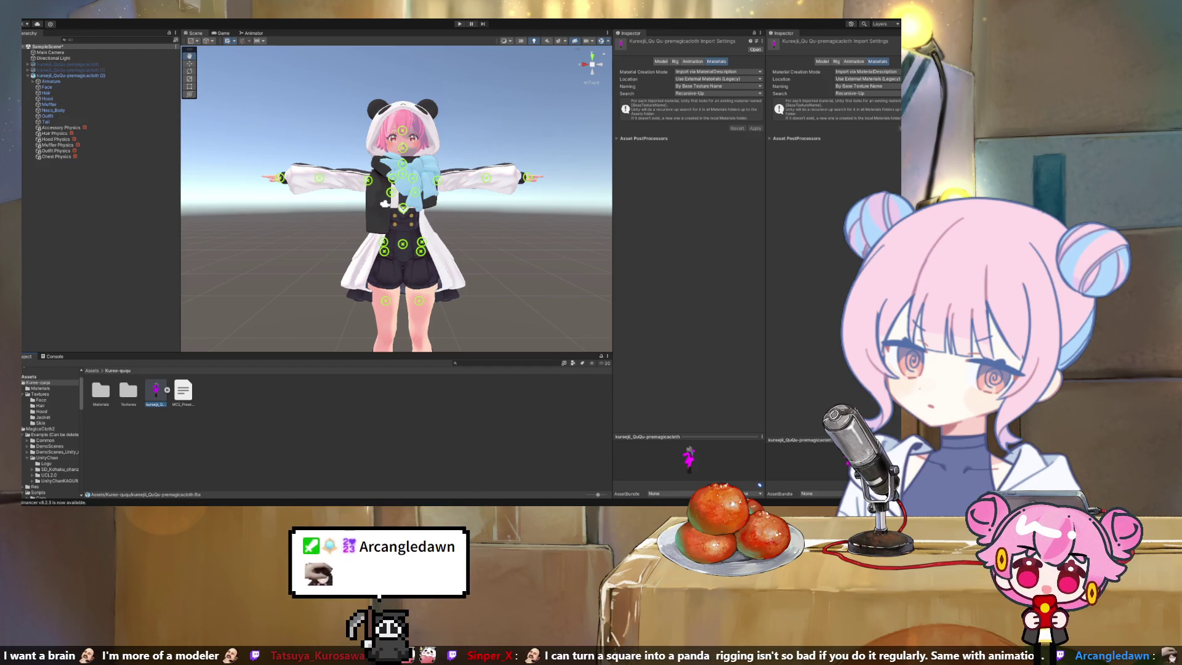
left_click(644, 138)
left_click(643, 138)
left_click(155, 394)
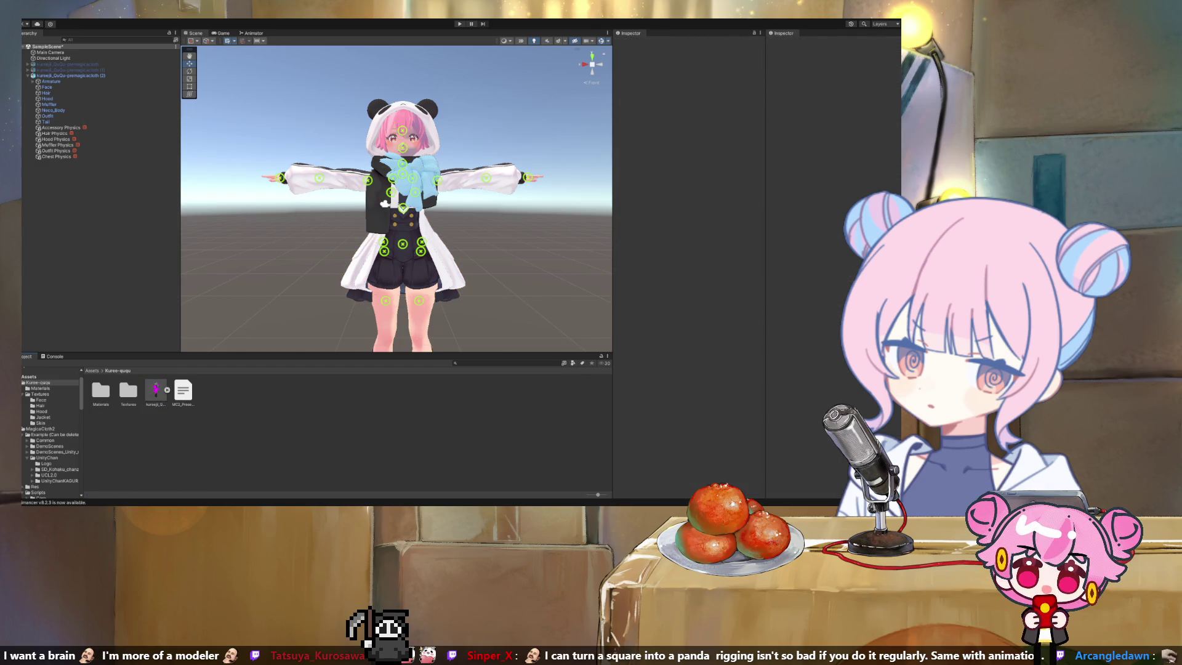
Inspect the Outfit, Neco_Body, Muffler and Face meshes in the Hierarchy
left_click(48, 116)
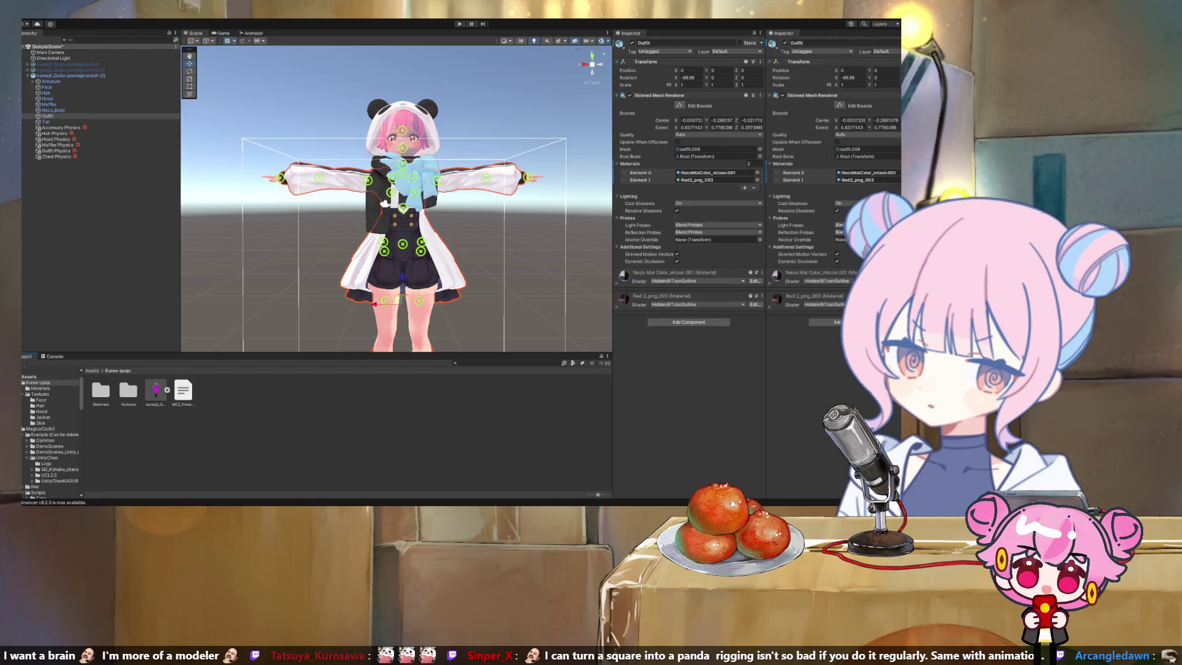
left_click(53, 110)
left_click(49, 104)
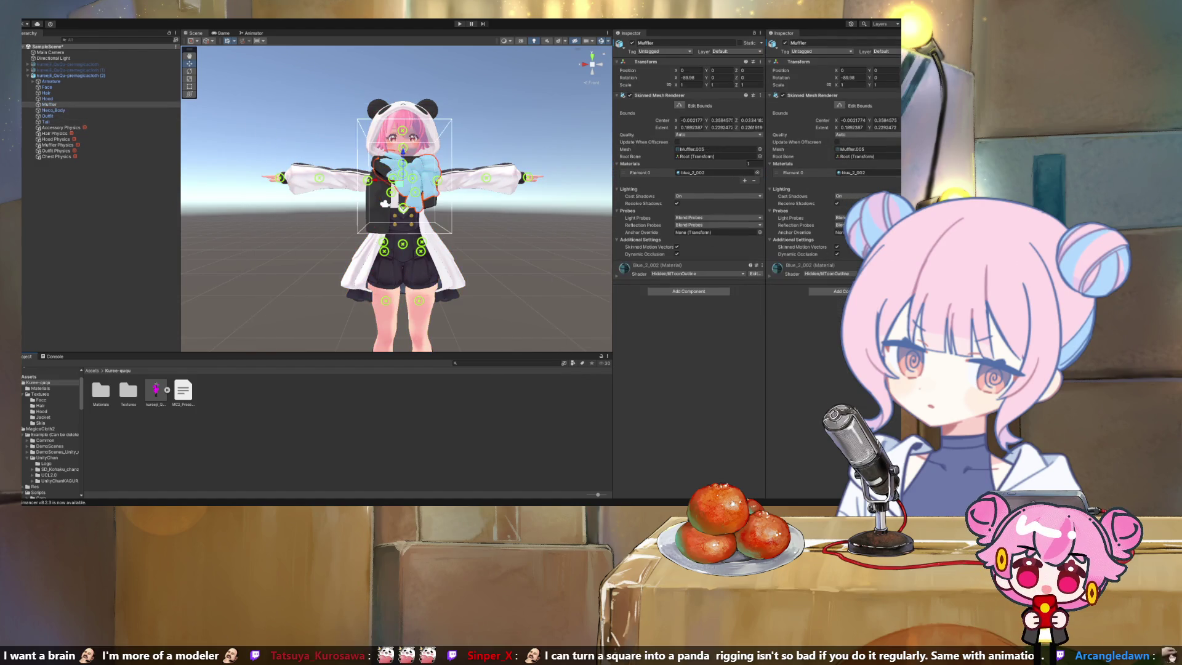
key("Up")
key("Up")
key("Up")
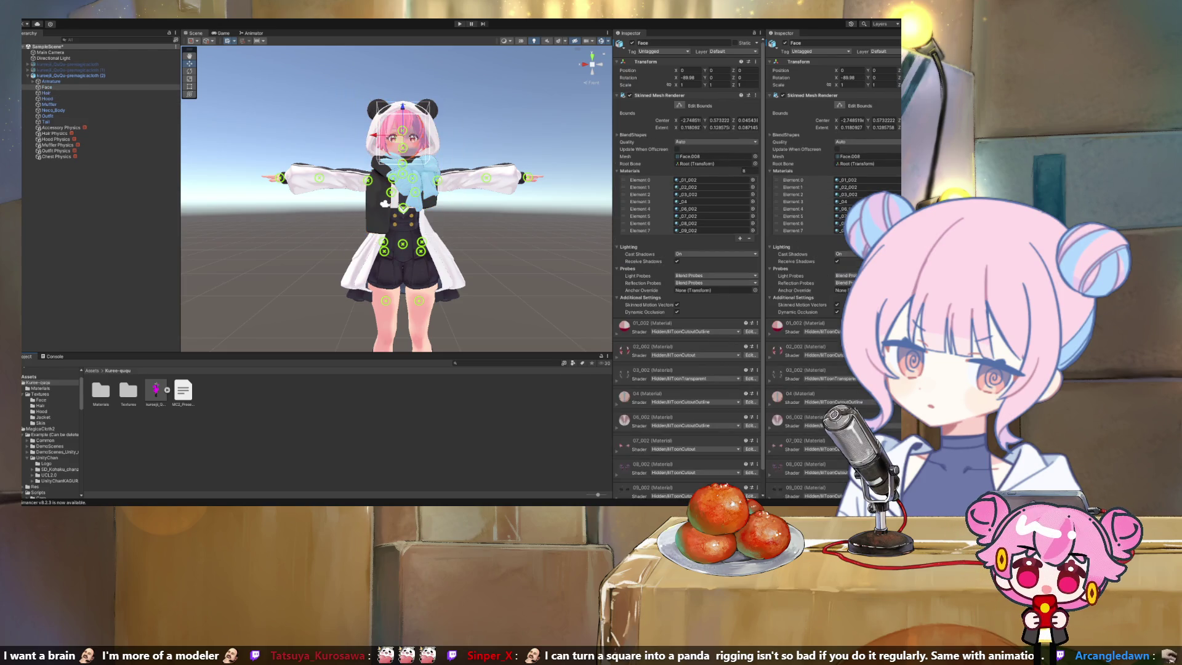
Show the kureeji model's material import settings: Use External Materials (Legacy), By Base Texture Name, Recursive-Up
left_click(41, 388)
key("shift+d")
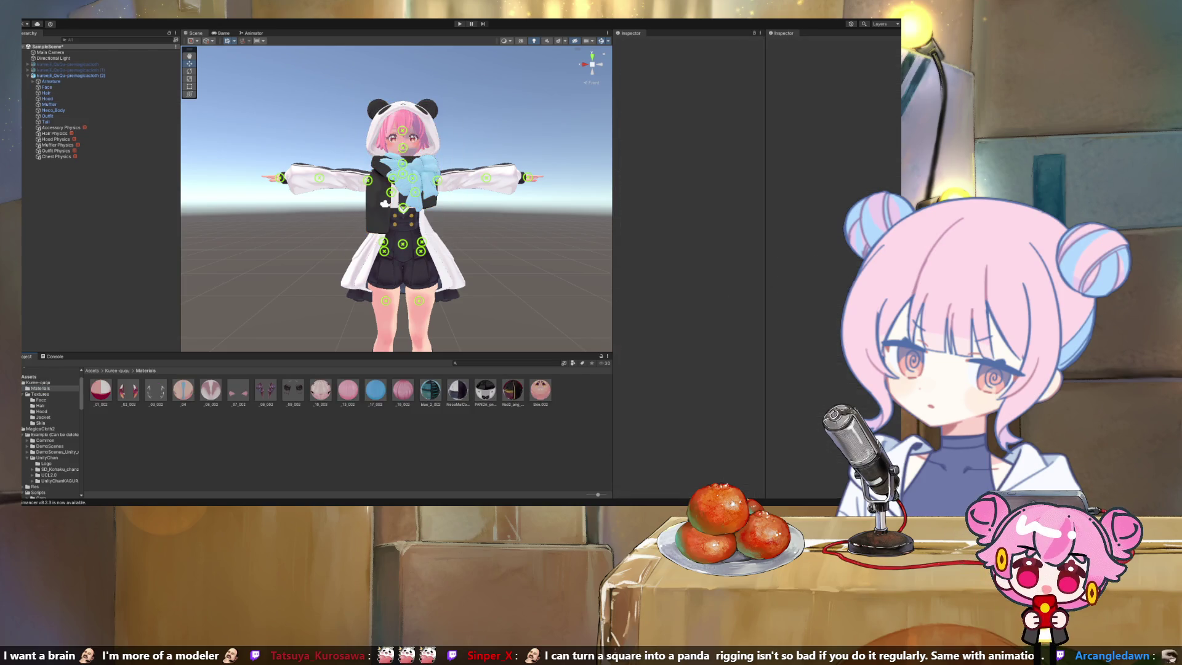
left_click(71, 75)
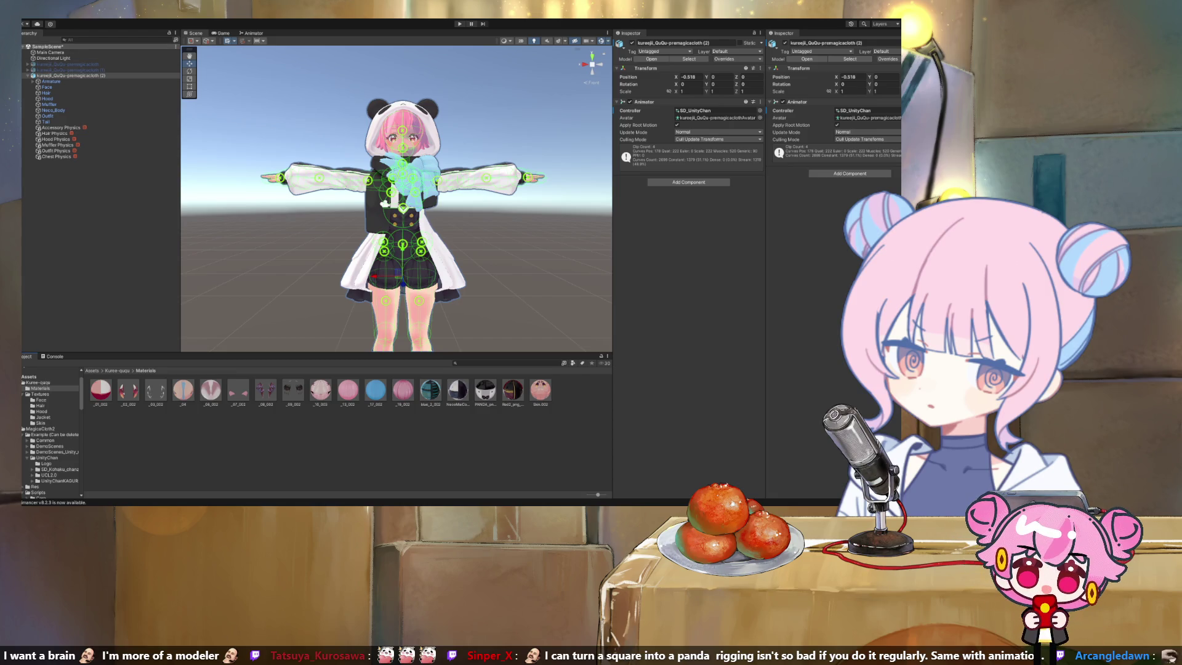
key("ctrl+shift+d")
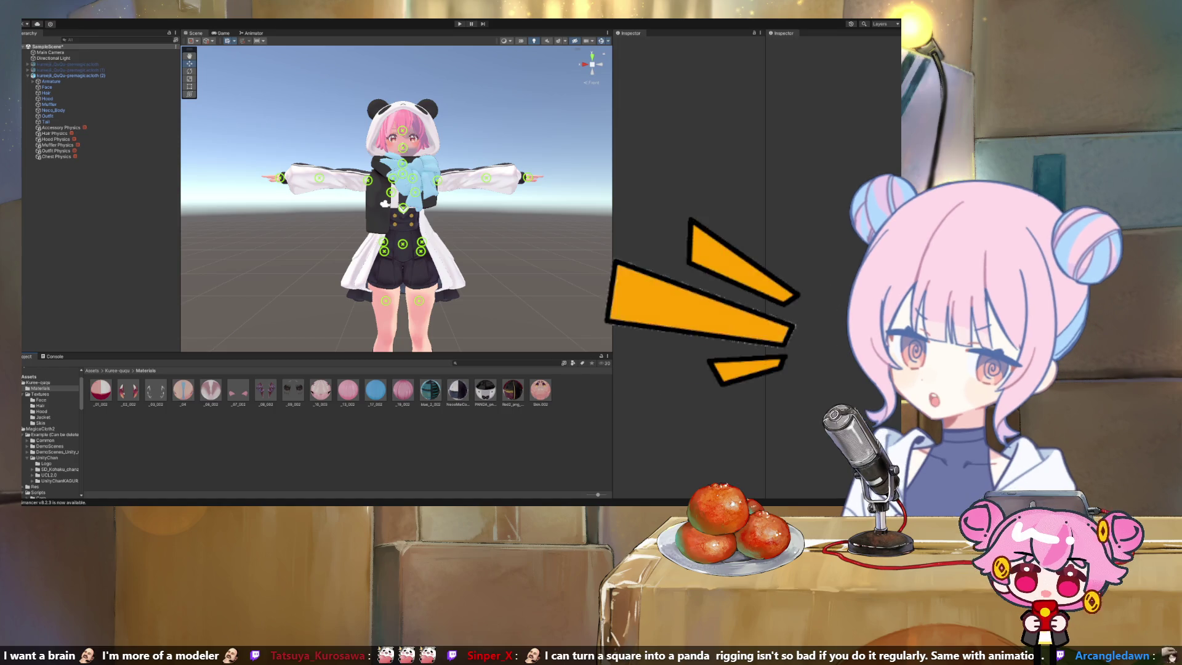
left_click(38, 383)
left_click(155, 393)
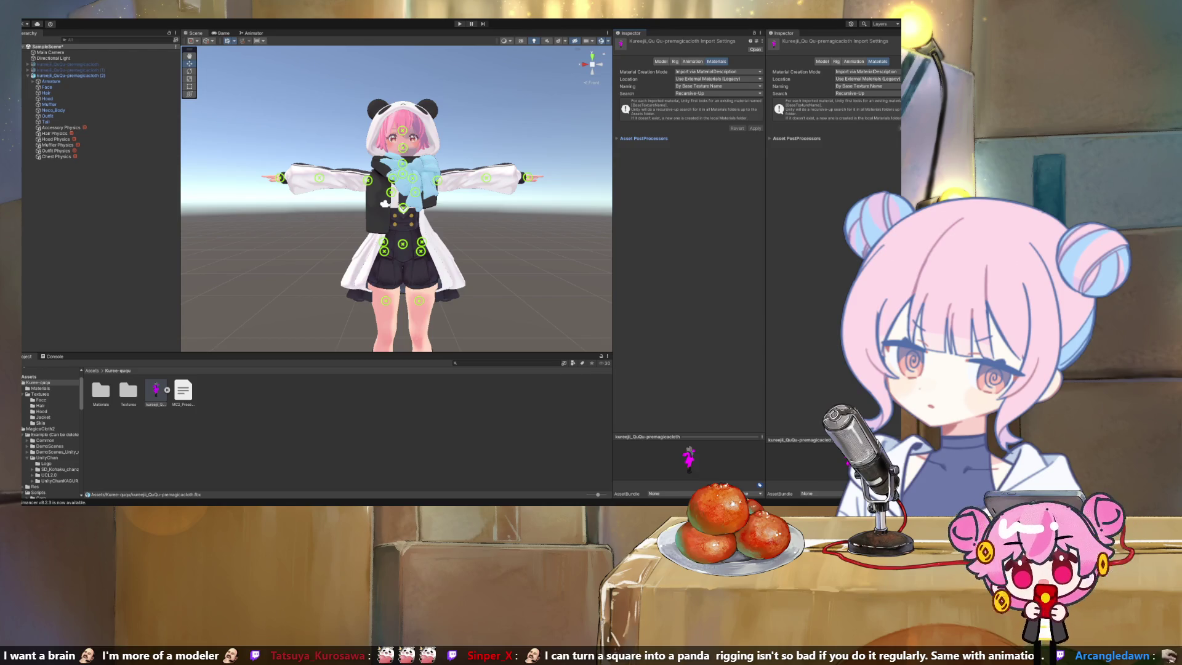
Inspect the Red2_png_003 material, the Outfit mesh and the avatar copy (2)
left_click(156, 394)
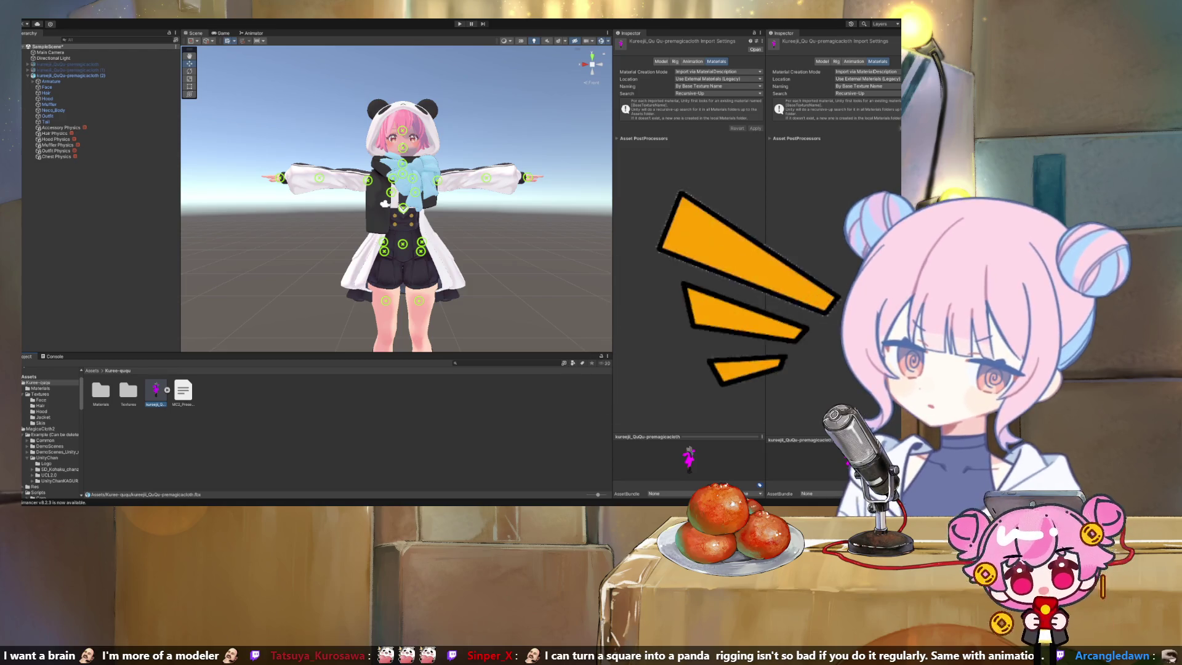
left_click(40, 388)
left_click(512, 390)
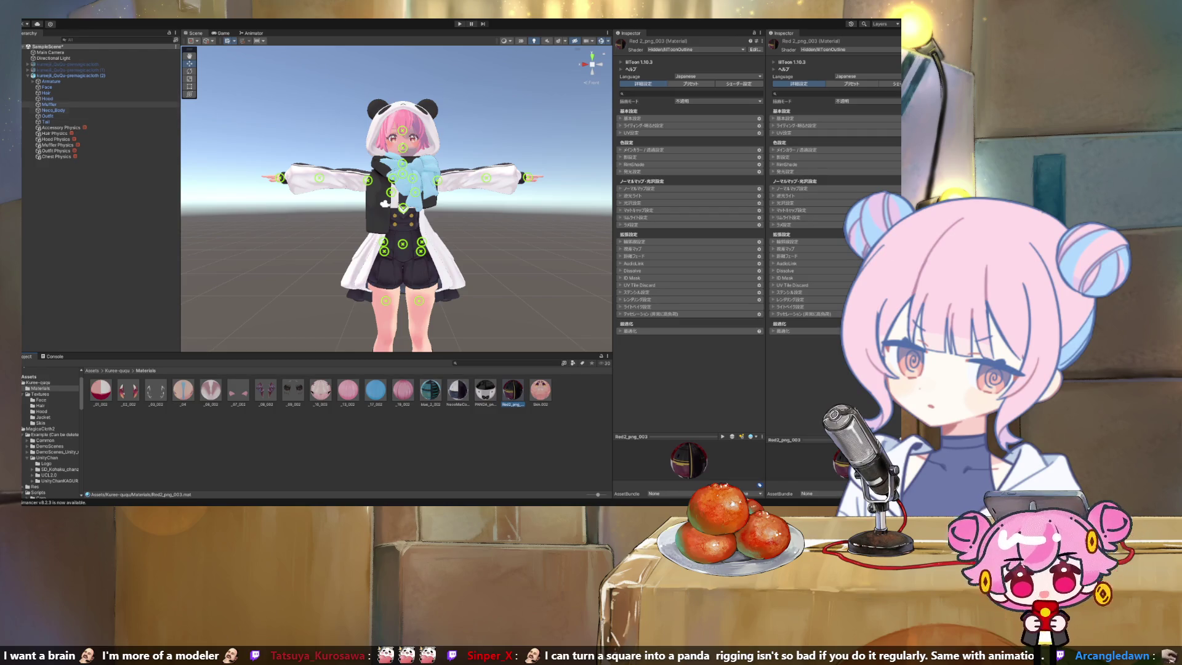
left_click(47, 116)
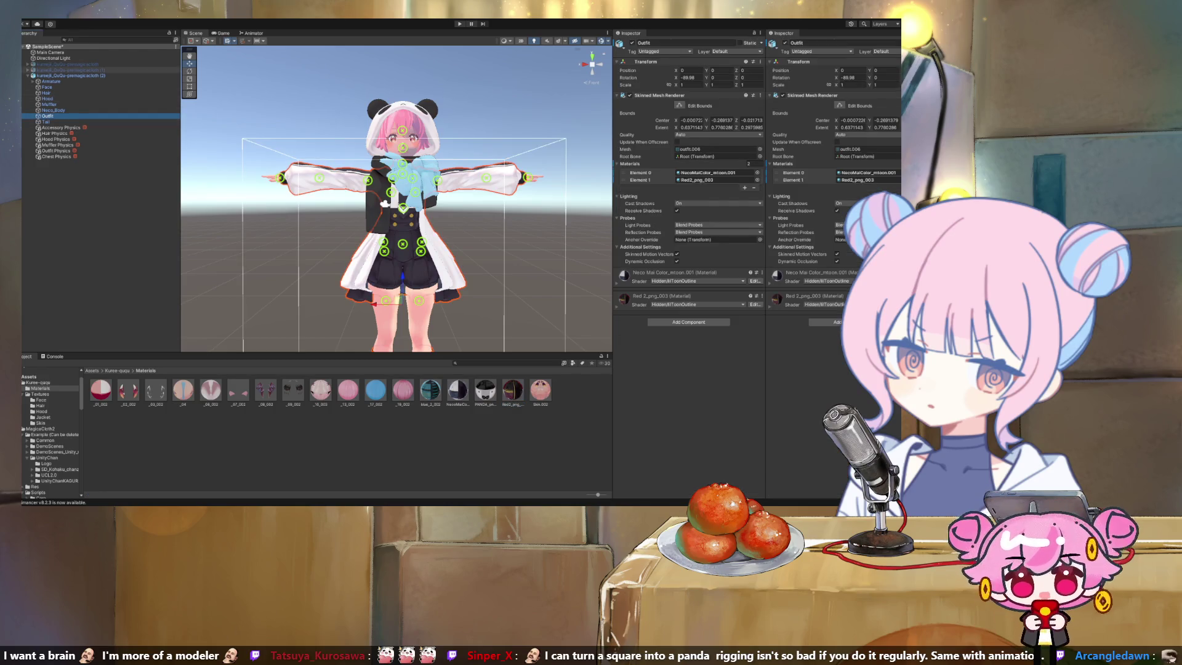
left_click(71, 76)
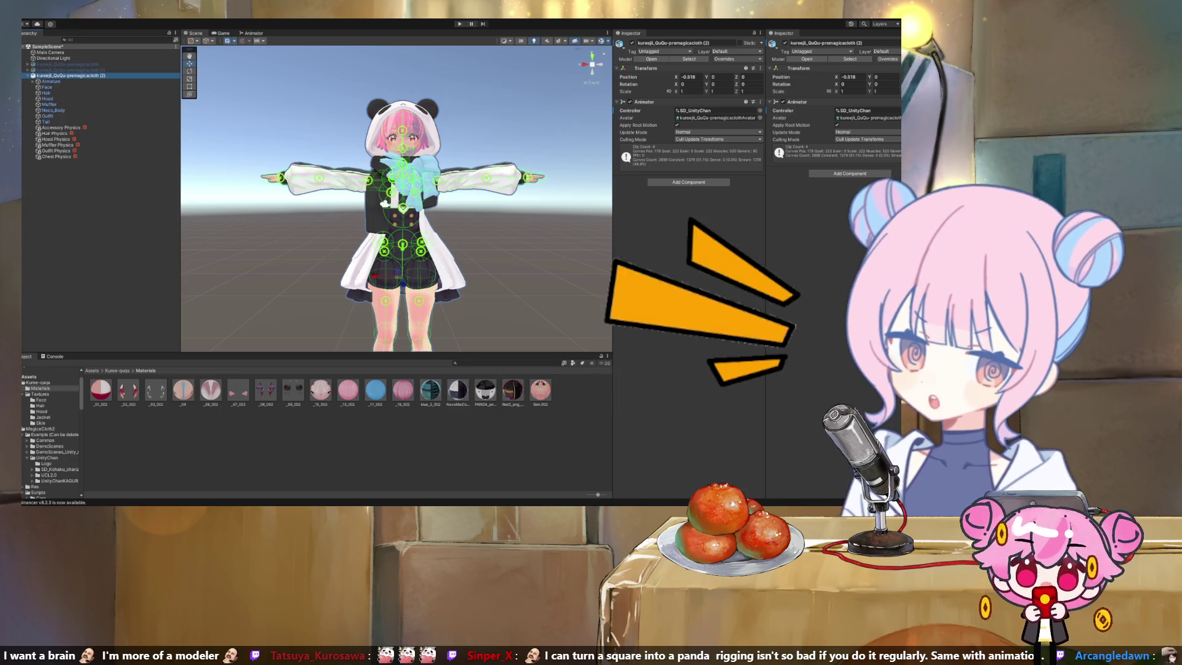
key("Escape")
left_click(70, 75)
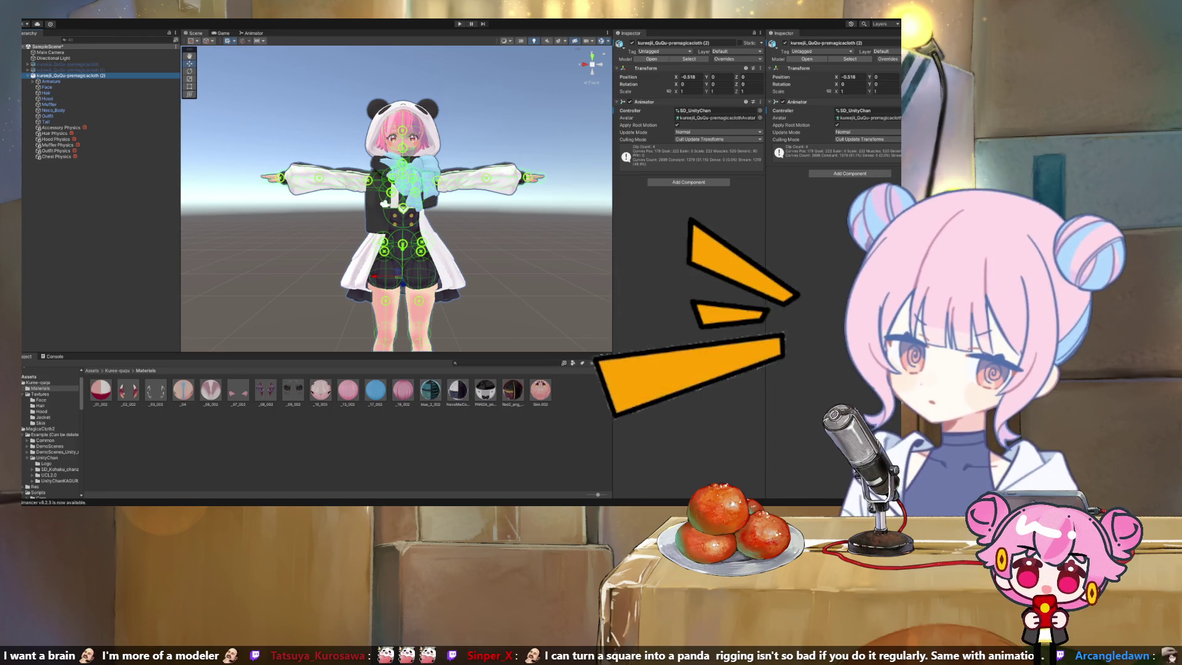
View the avatar model's import settings: external legacy materials named by base texture name
left_click(38, 382)
left_click(156, 390)
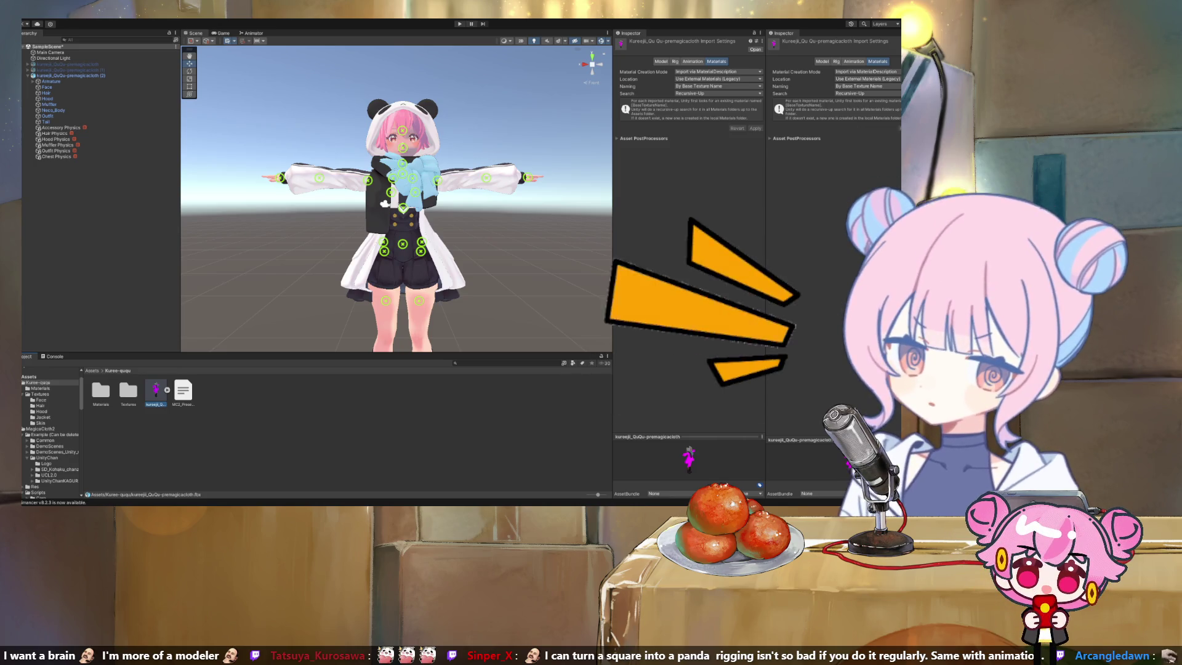
left_click(370, 443)
Expand the kureeji model and check Neco_Body.007's materials: 10_003 plus one Missing slot
left_click(167, 390)
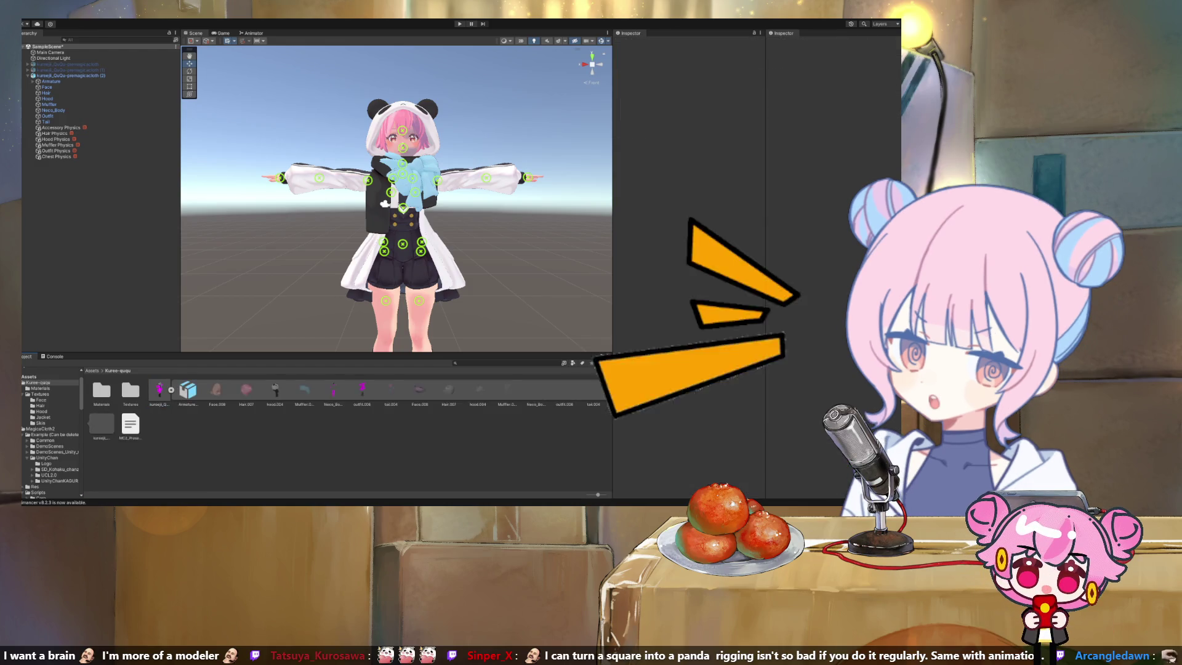
left_click(170, 389)
left_click(166, 389)
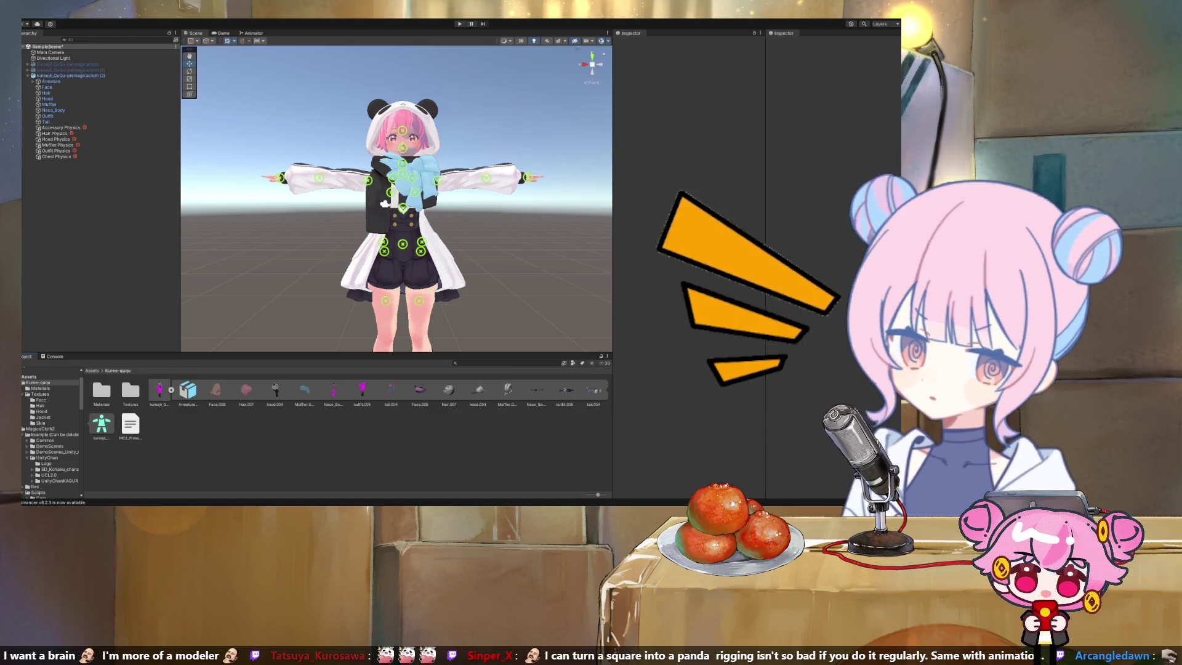
left_click(333, 392)
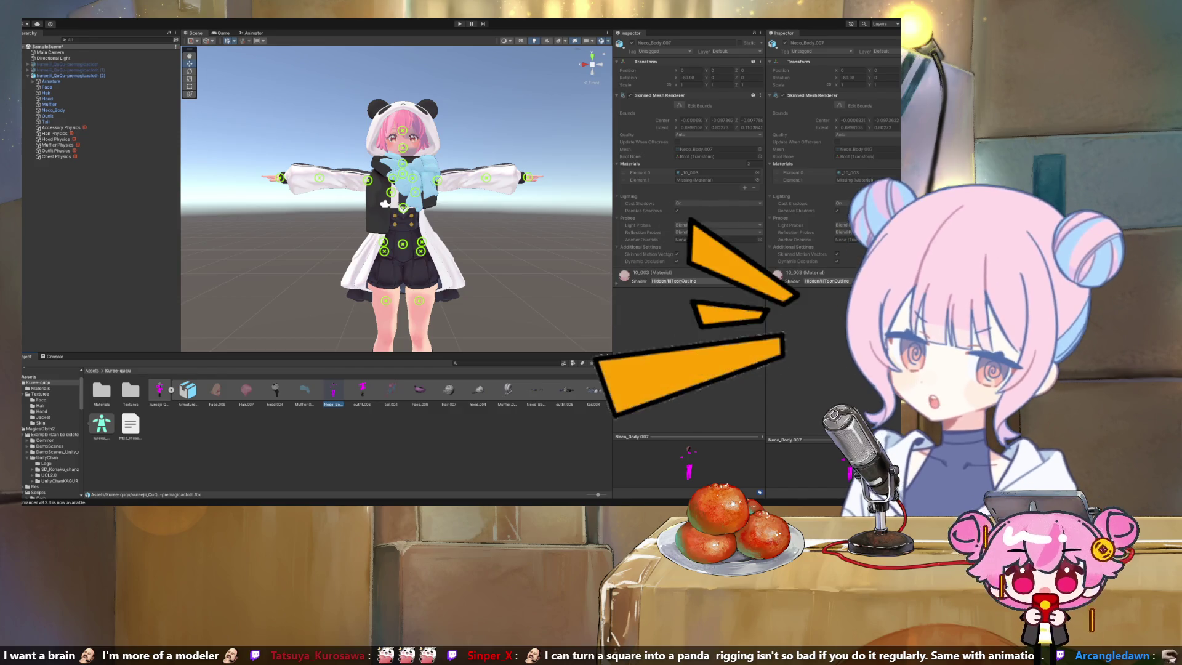
left_click(159, 391)
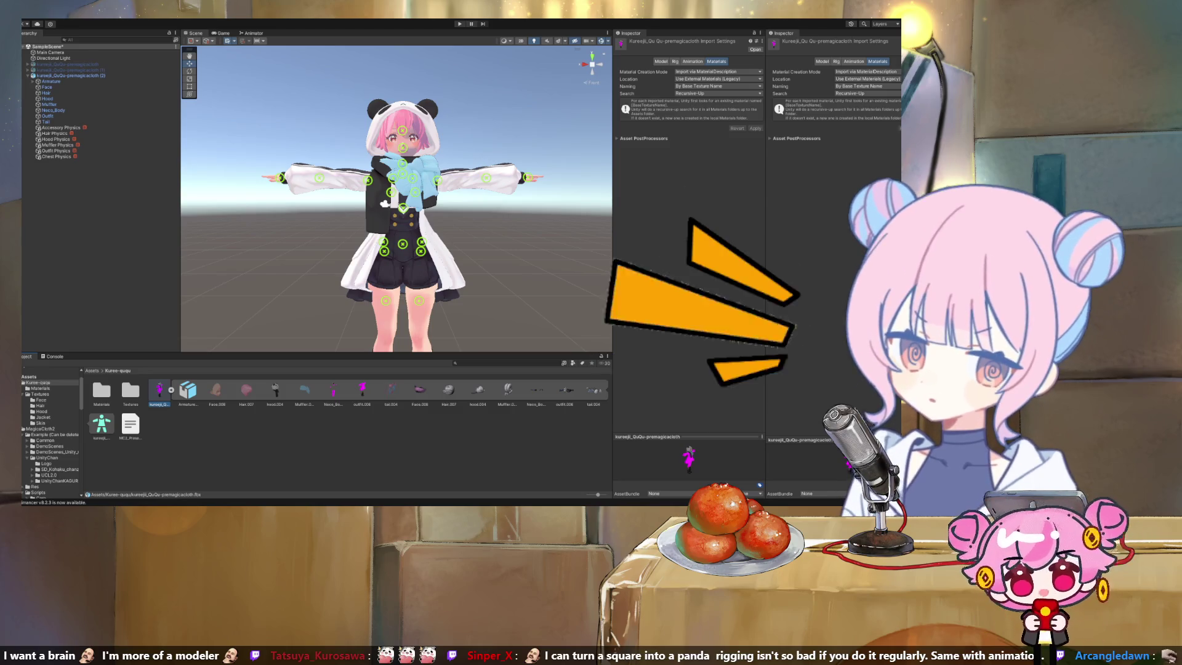
left_click(345, 456)
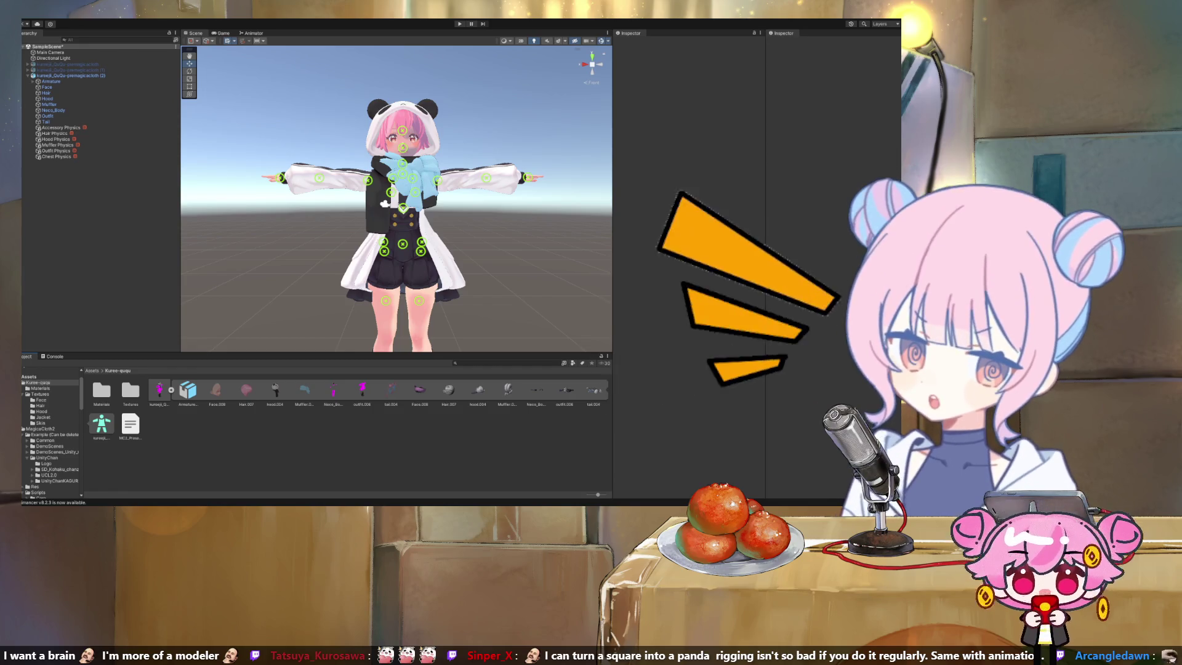
left_click(159, 391)
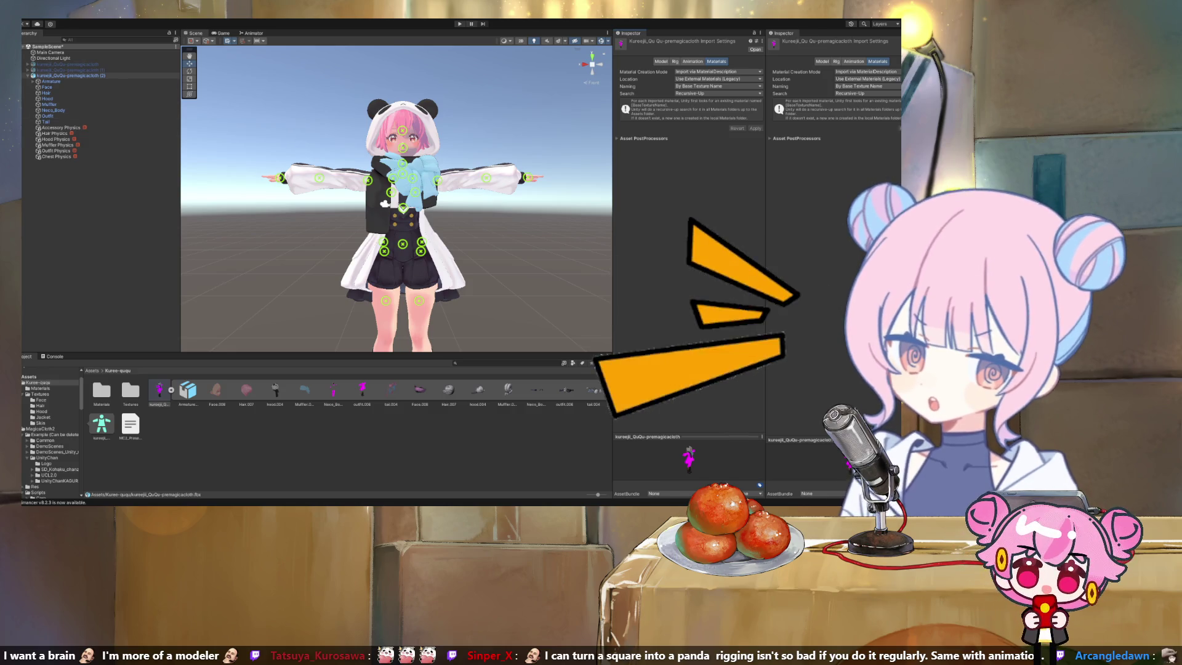
Recheck Neco_Body.007 against avatar copy (2) and the original kureeji_QuQu-premagicacloth avatar
left_click(71, 75)
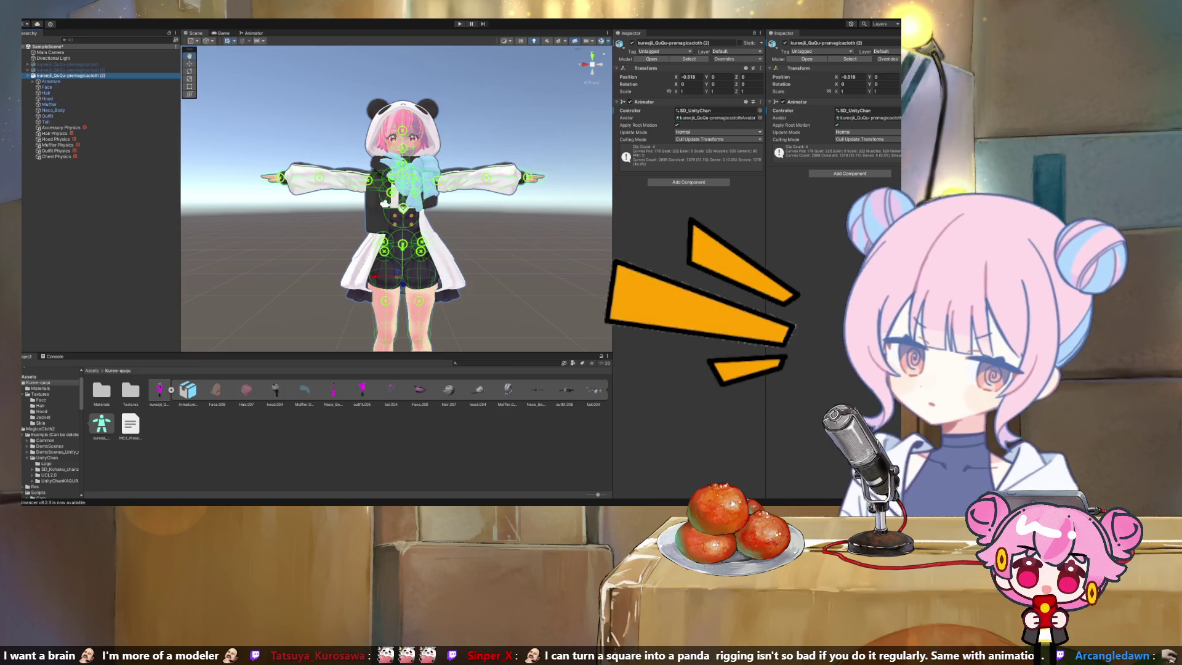
key("alt+Tab")
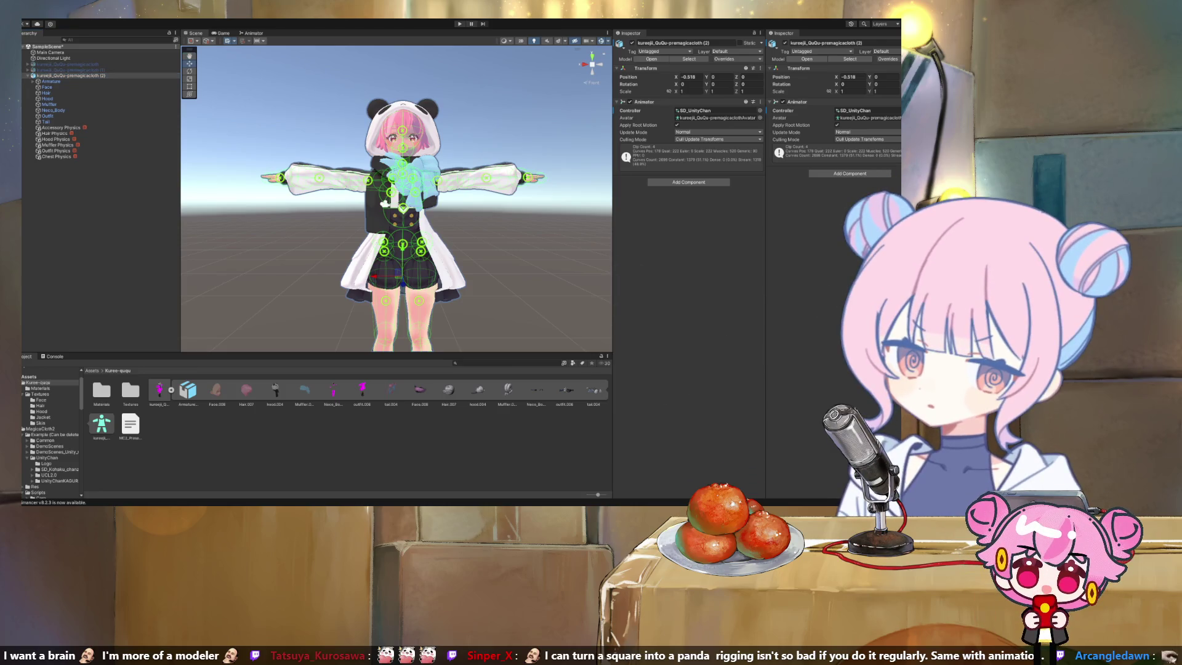
key("alt+Tab")
left_click(333, 391)
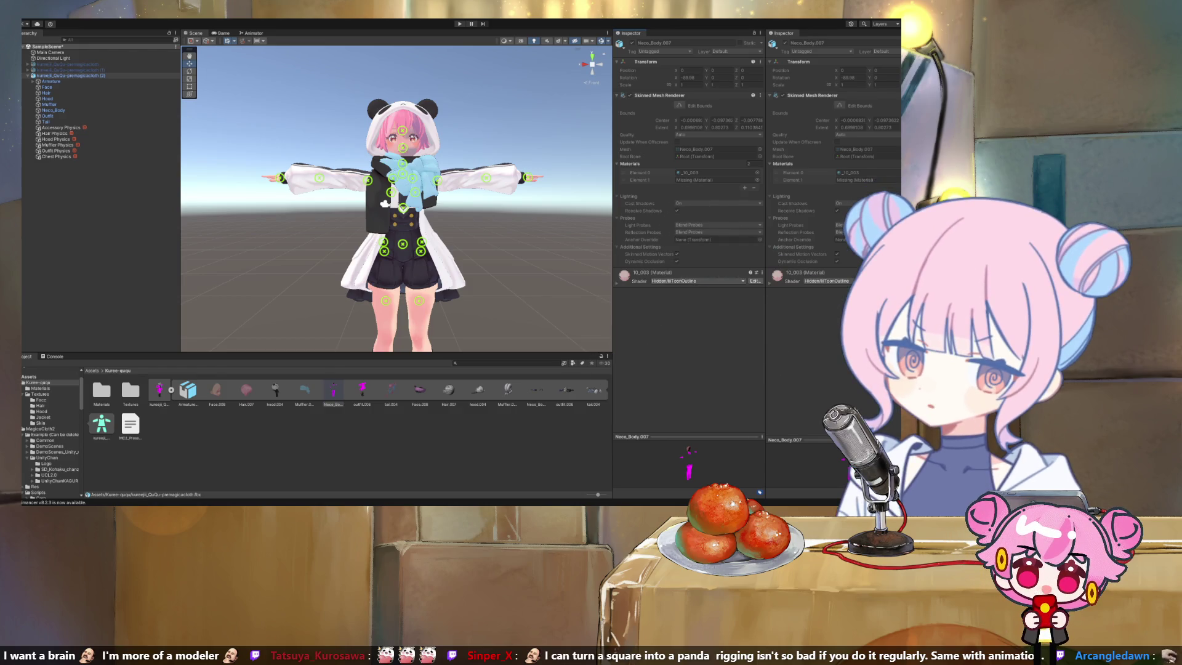
key("Up")
key("Up")
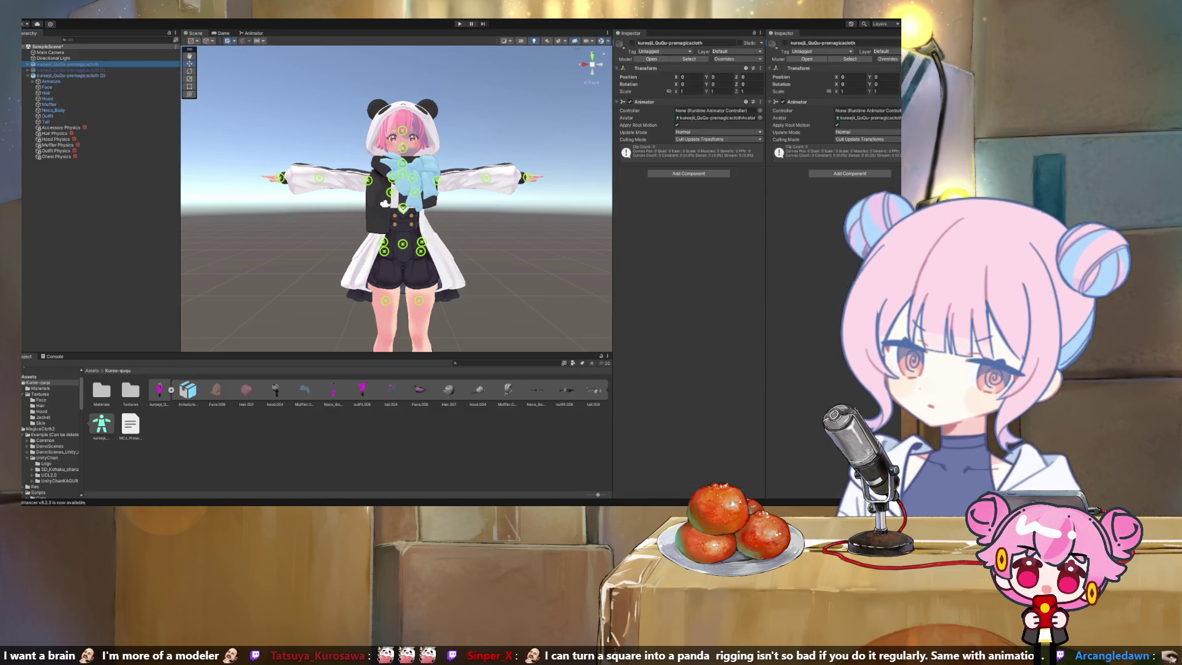
Expand the avatar, check the Hood and Neco_Body materials, and frame the avatar in the scene
key("Right")
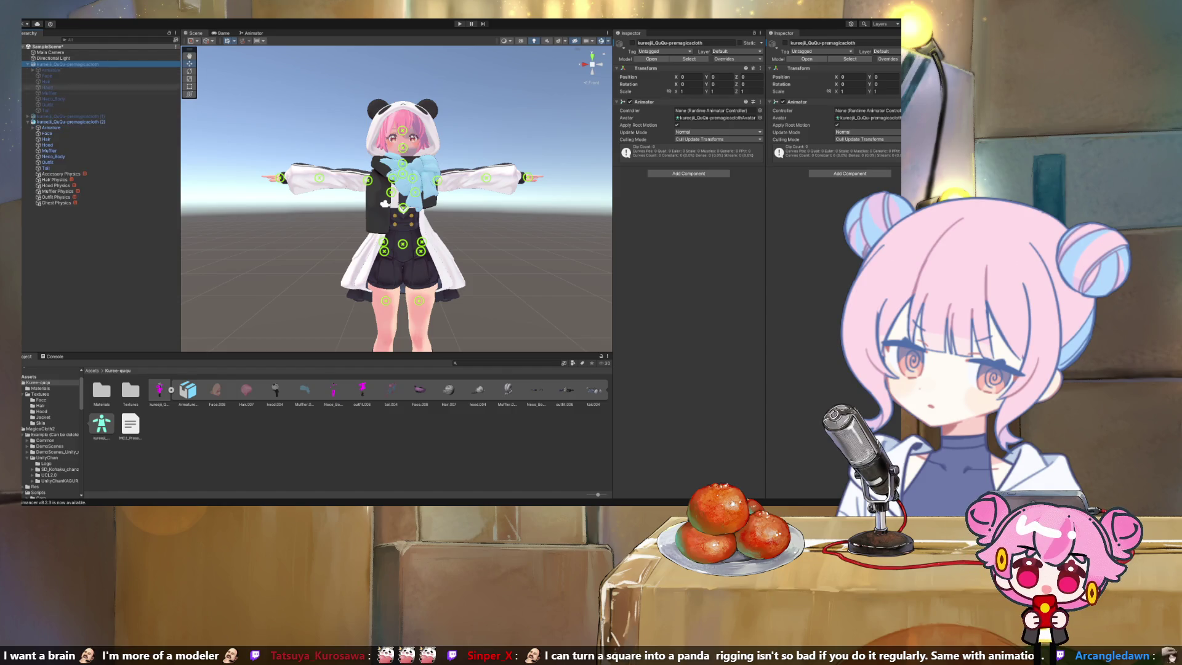
left_click(48, 87)
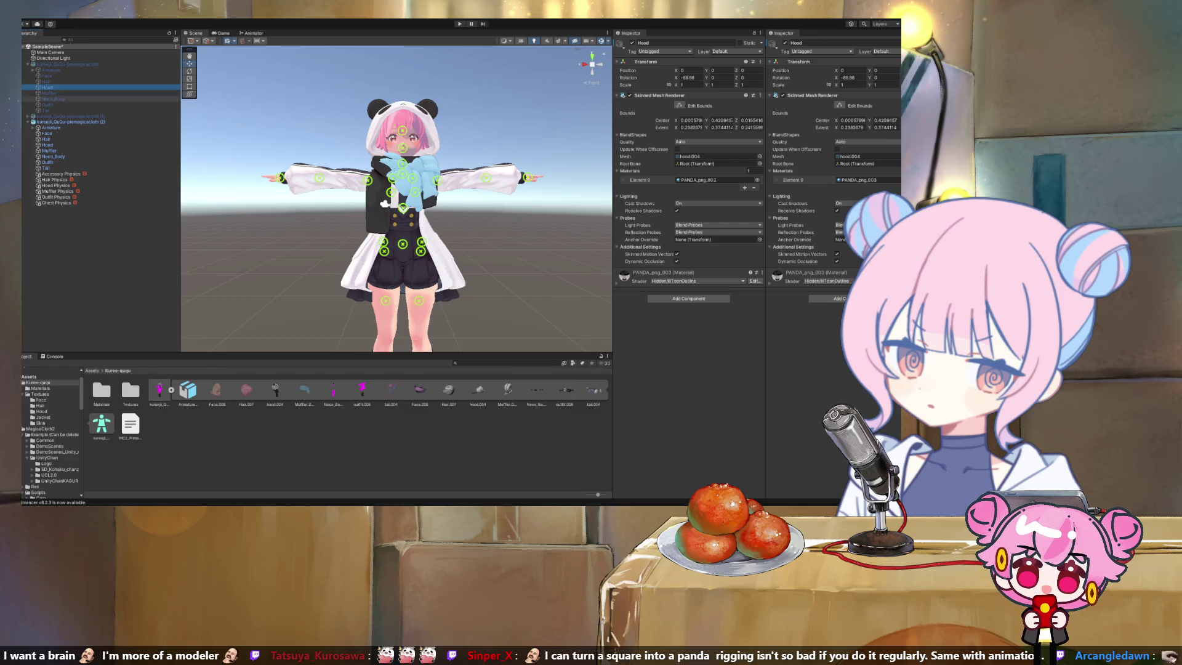
left_click(52, 99)
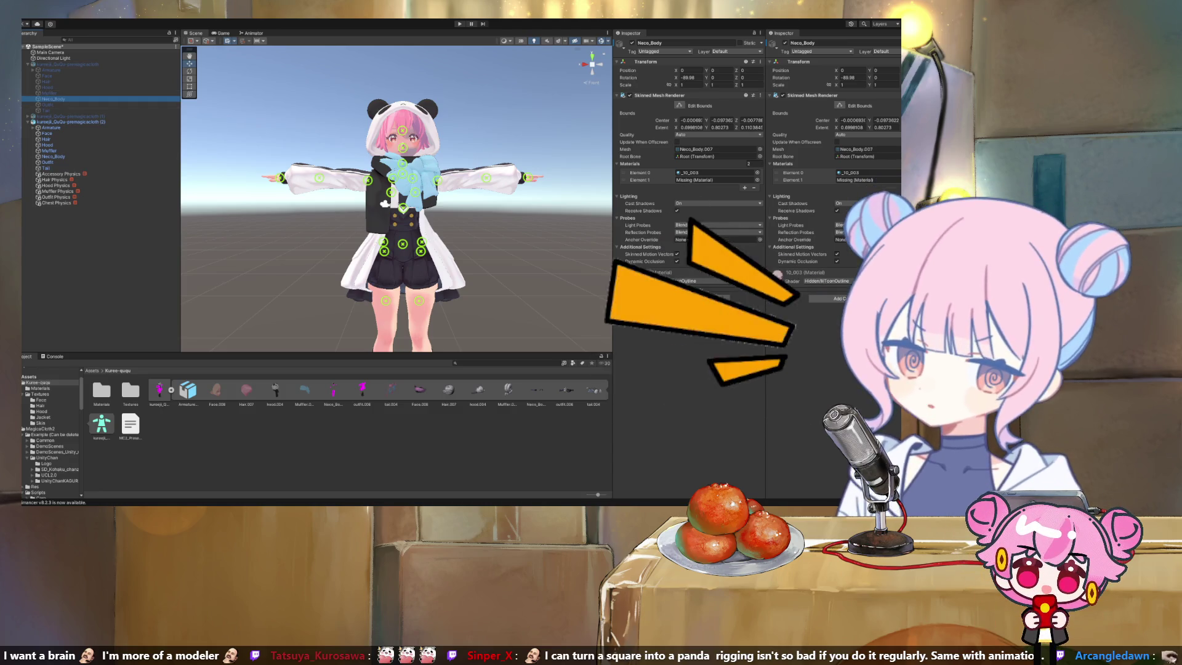
left_click(101, 391)
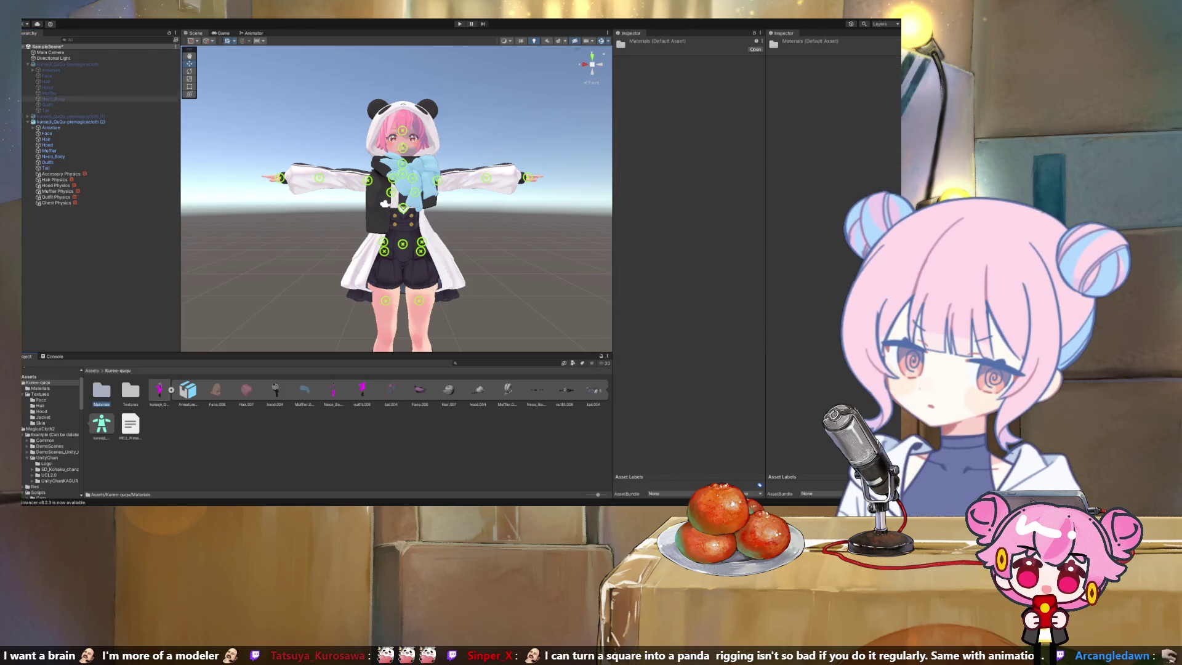
left_click(68, 64)
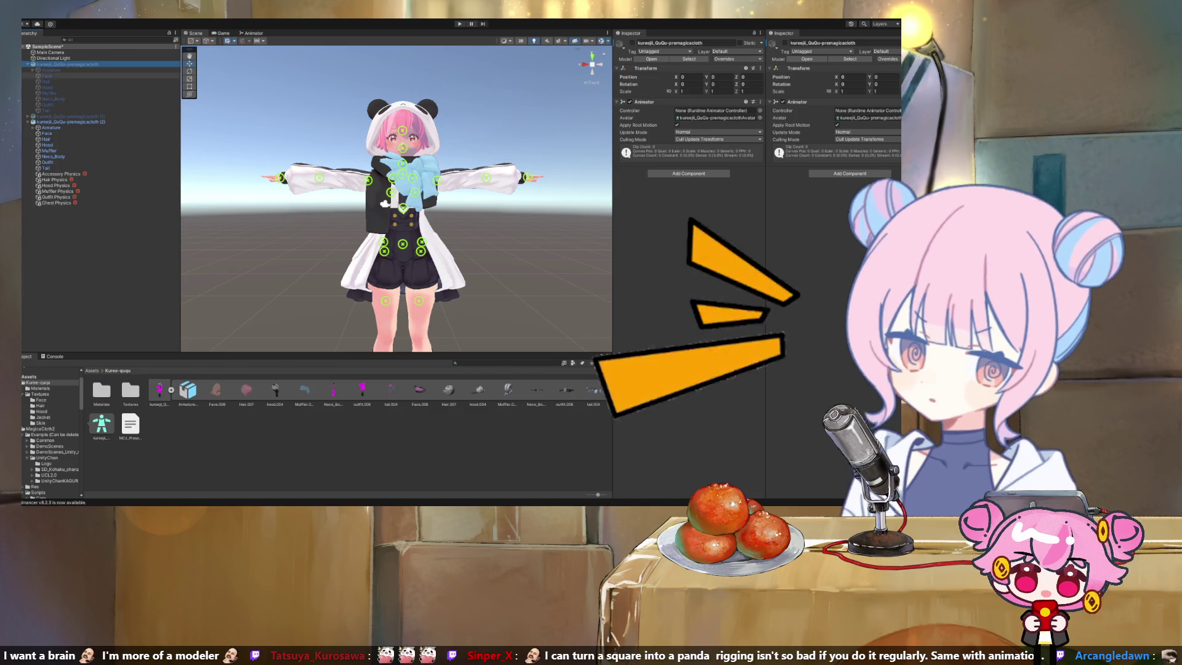
key("f")
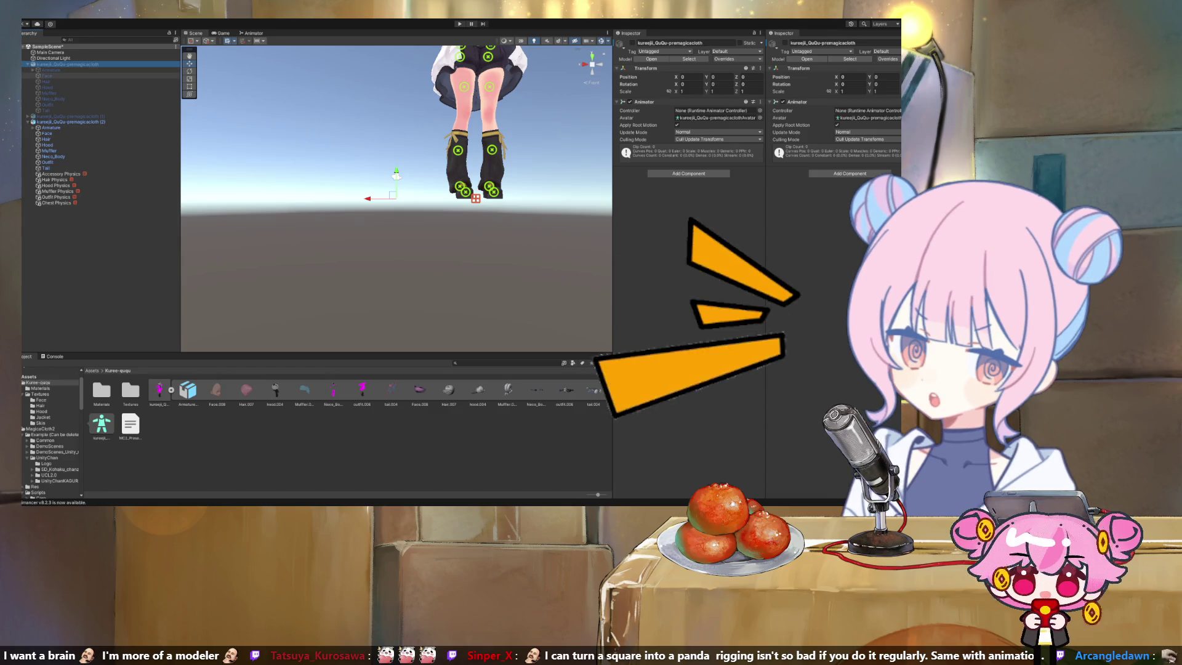
Check the Face, Hair, Hood, Muffler and Neco_Body materials, then show the Materials folder contents
left_click(46, 76)
left_click(46, 82)
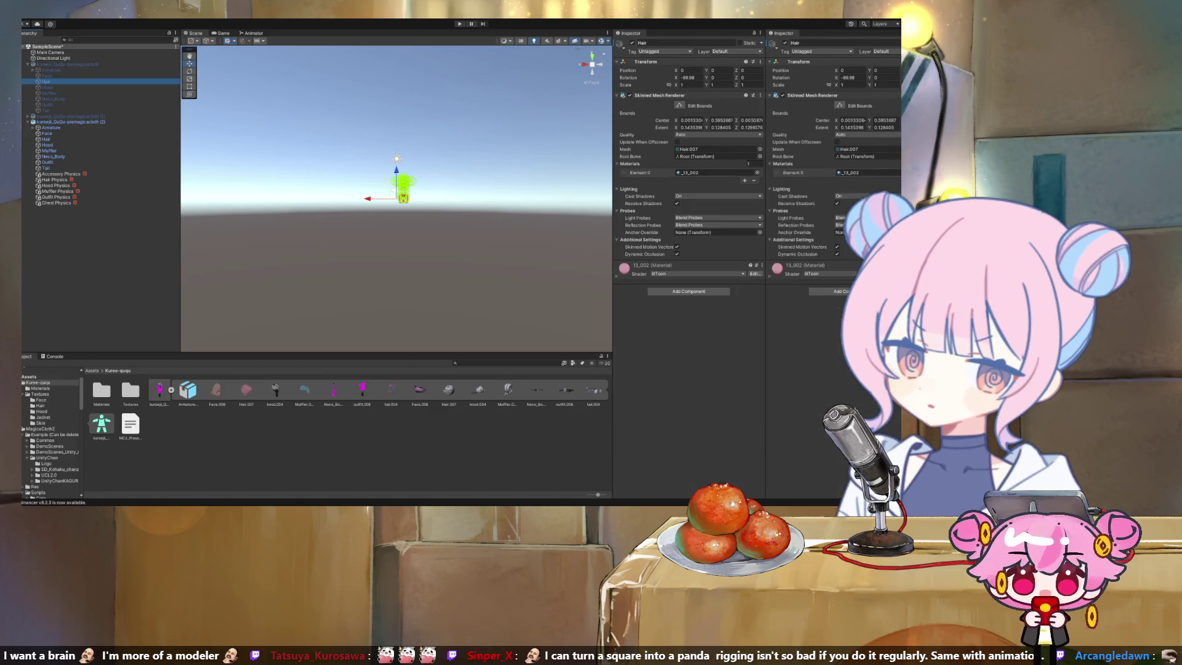
left_click(46, 87)
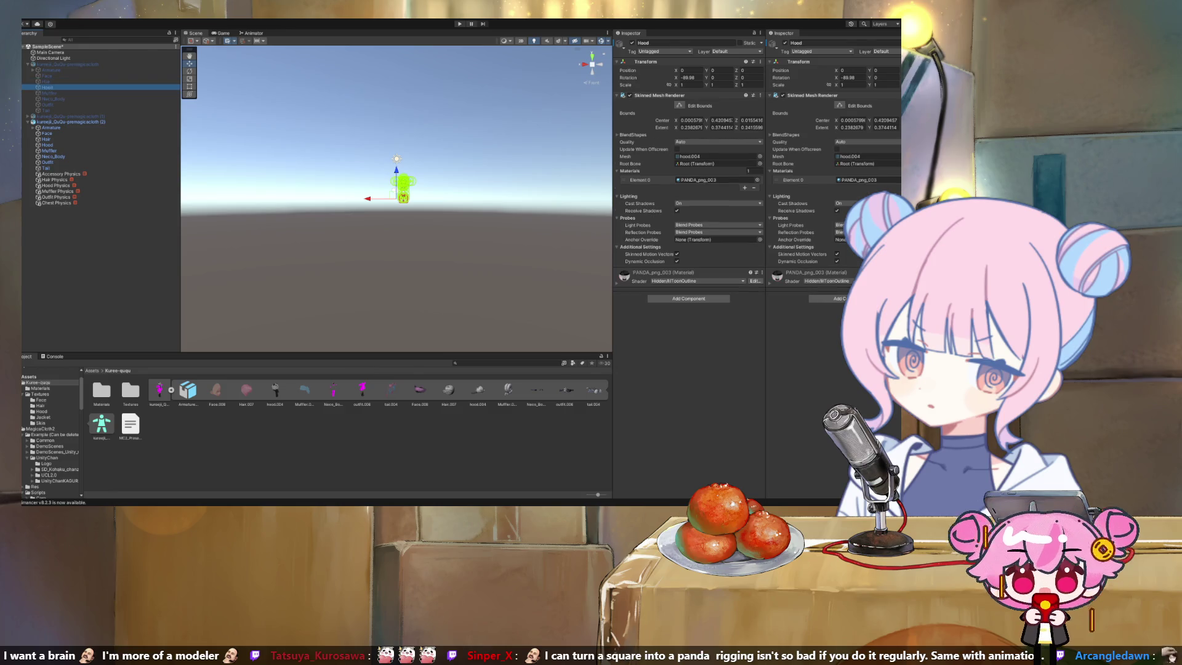
left_click(48, 93)
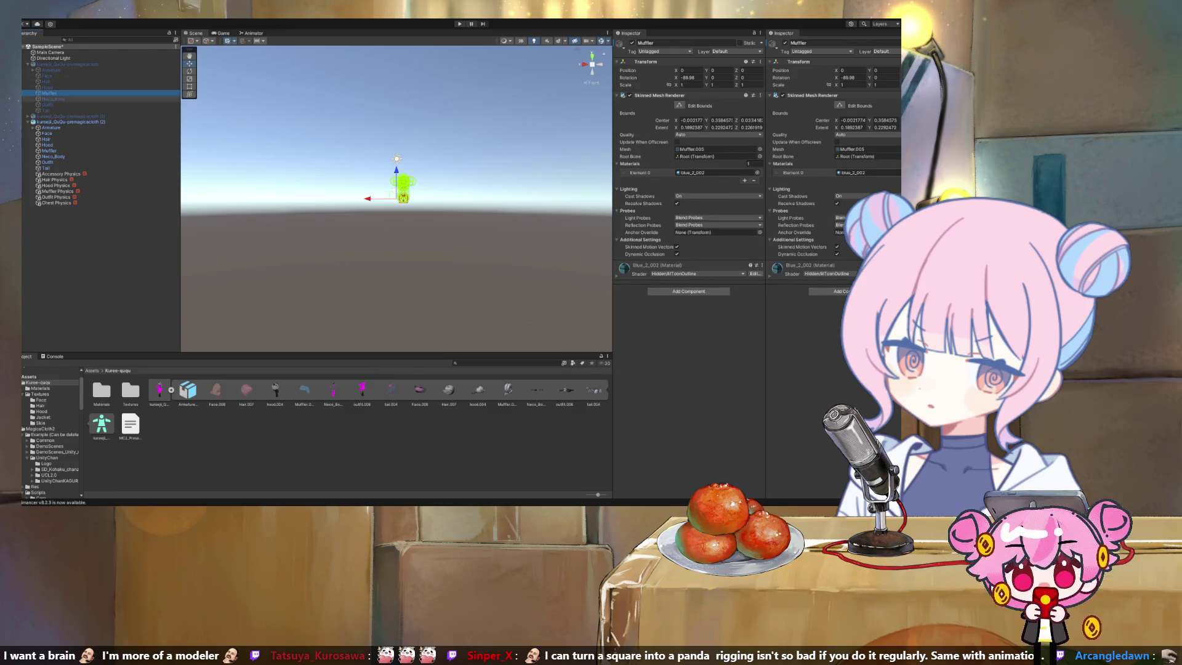
left_click(52, 98)
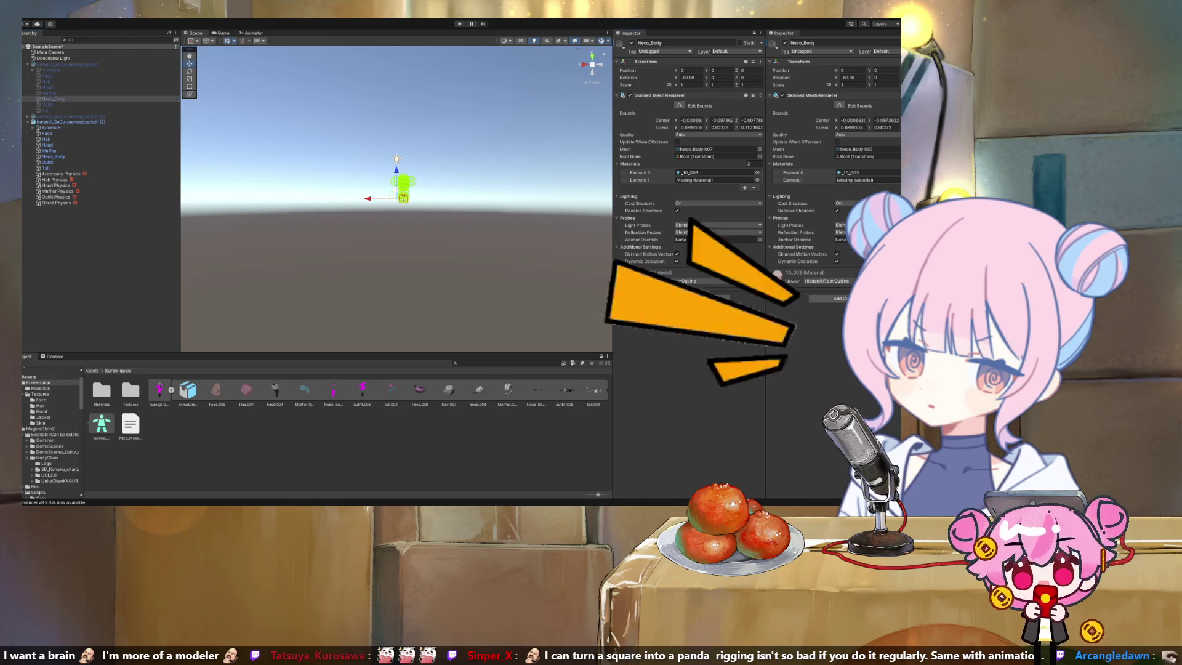
double_click(102, 391)
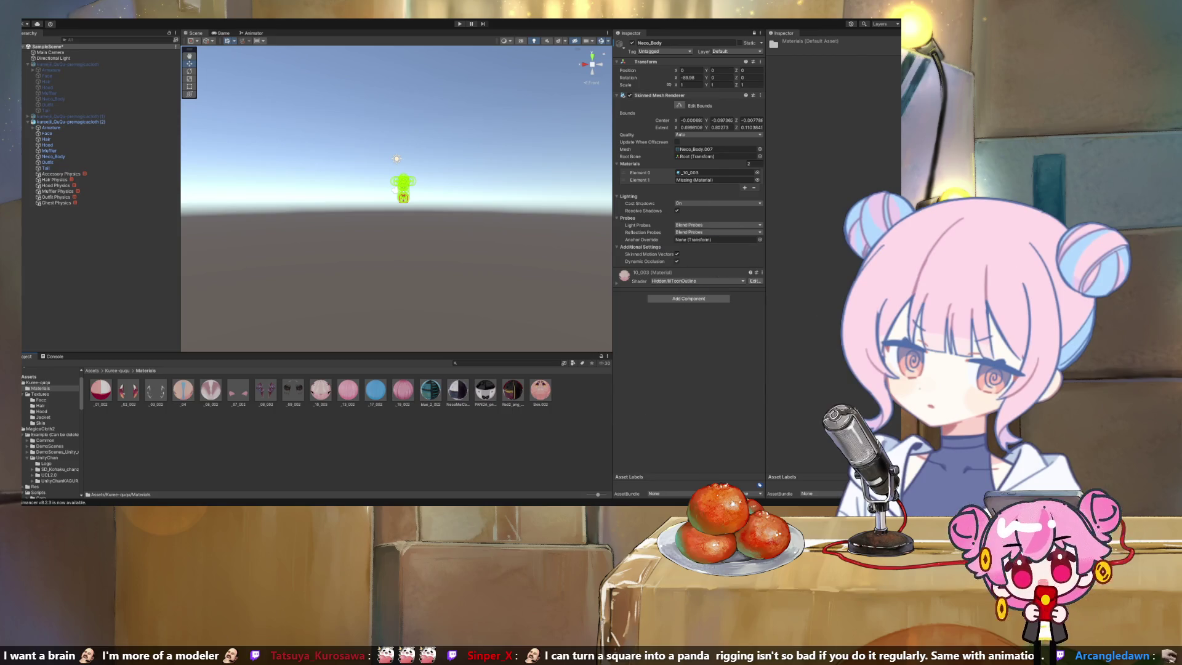
scroll(431, 142, "up", 10)
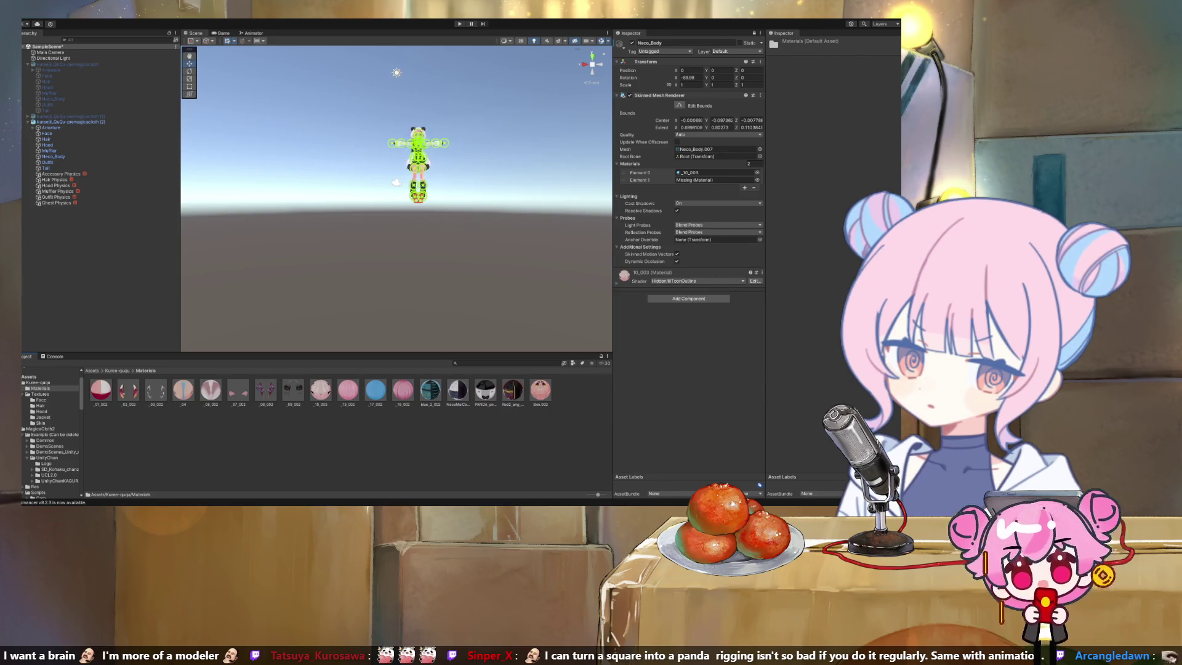
Drag Skin.002 into Neco_Body's Element 1 slot, replacing the Missing material
scroll(434, 139, "up", 2)
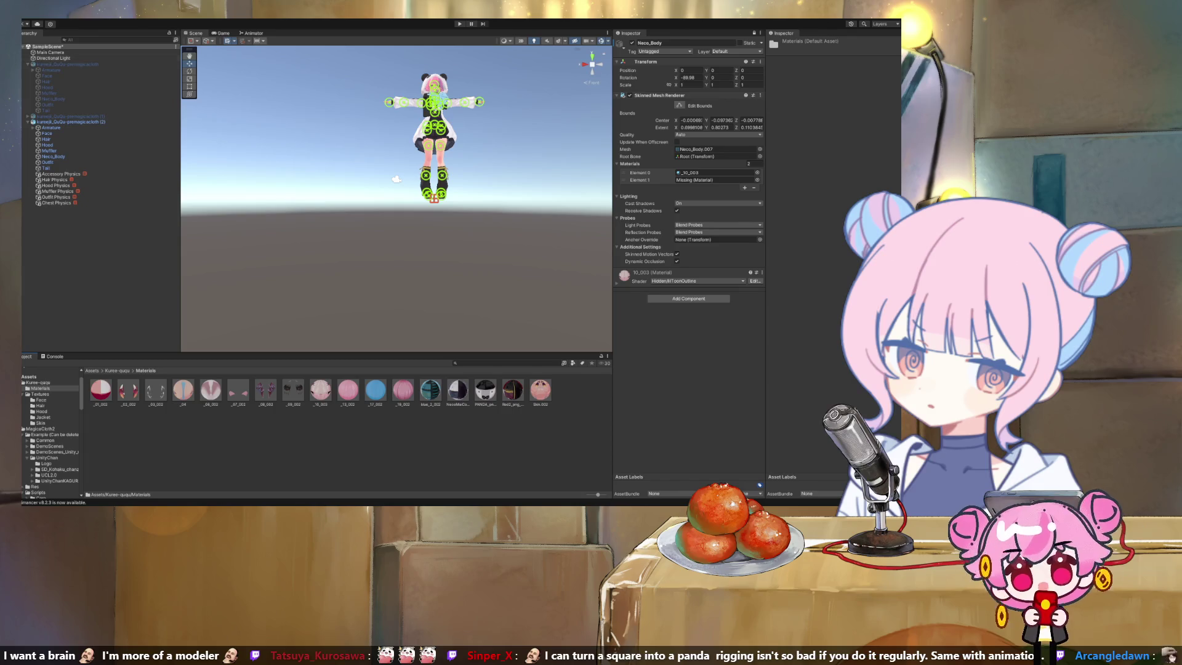
key("f")
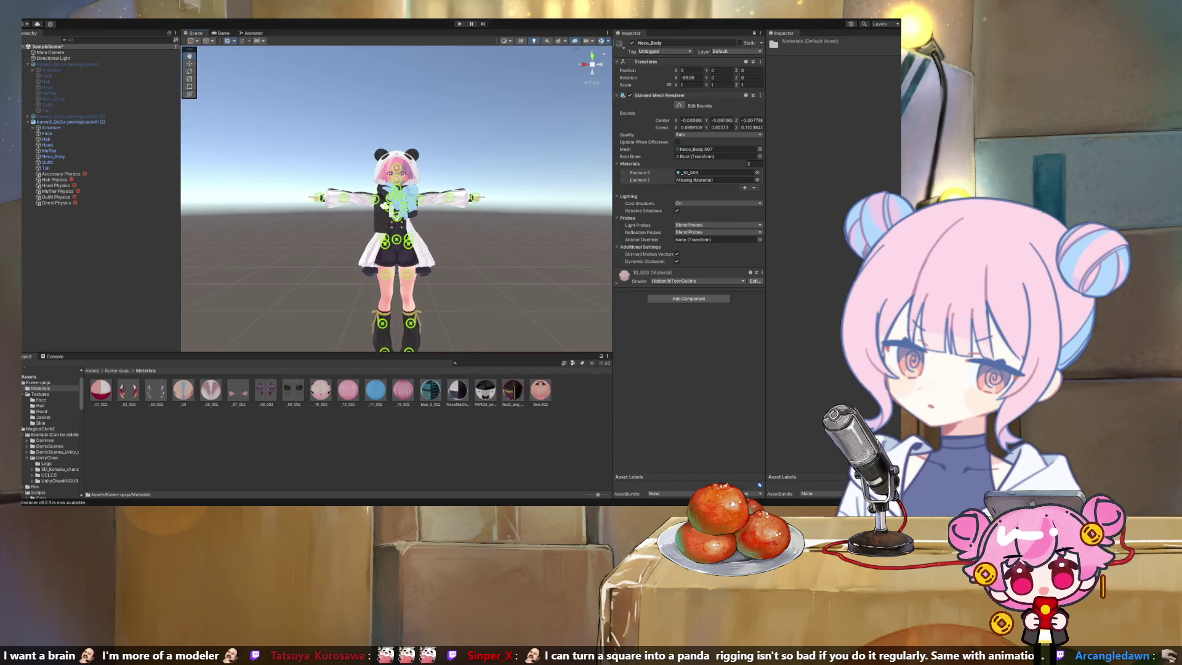
scroll(394, 197, "down", 5)
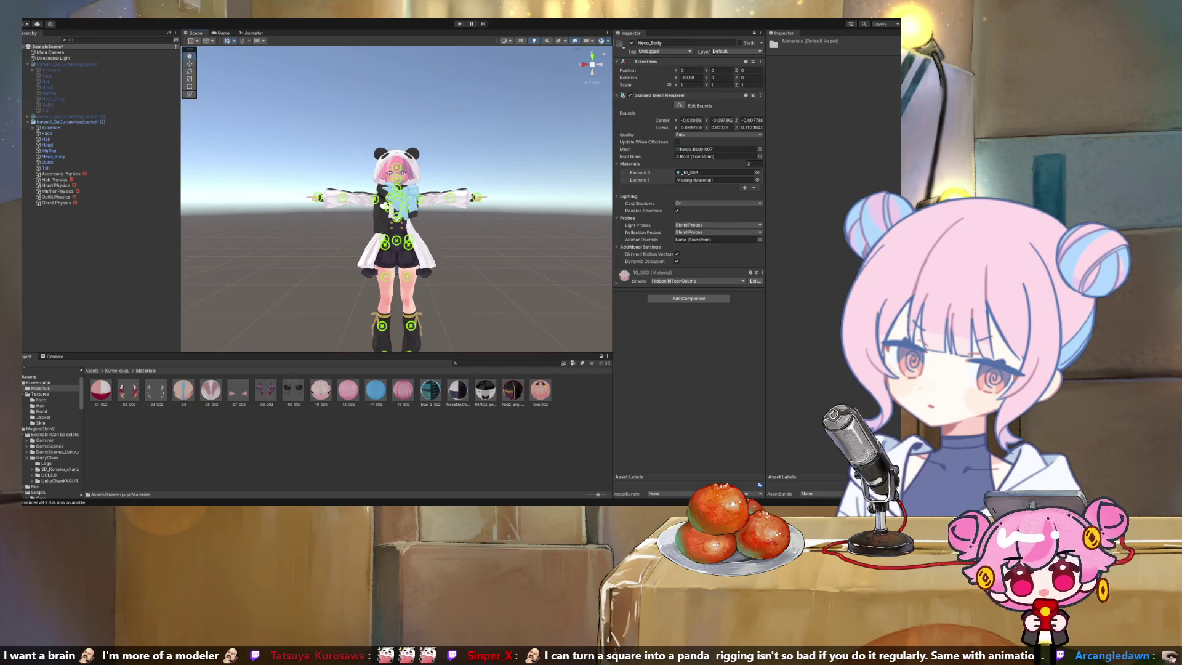
left_click_drag(541, 389, 714, 179)
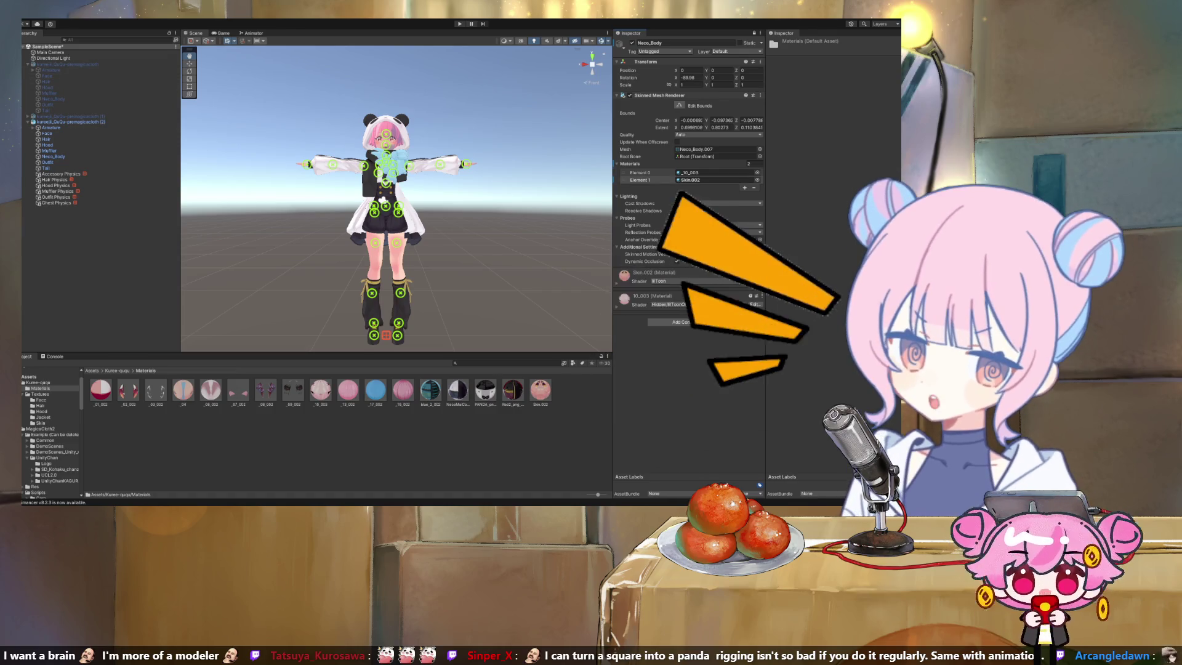
left_click(37, 382)
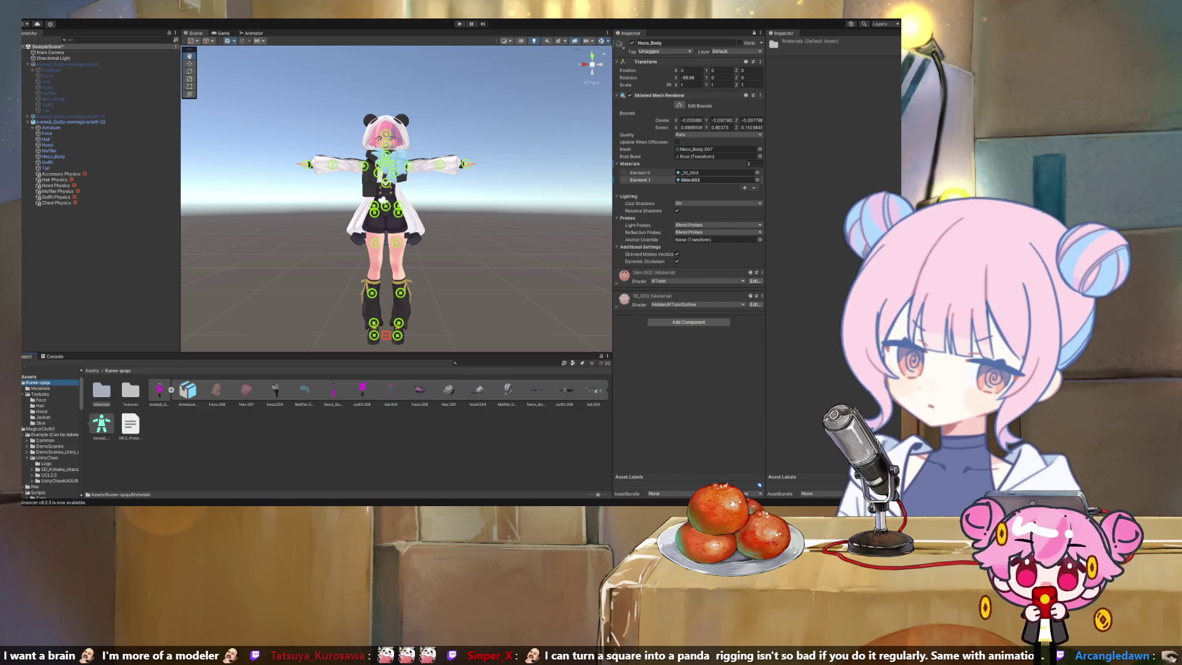
Delete the renamed prefab variant asset and review the kureeji FBX's Materials import settings
left_click(159, 390)
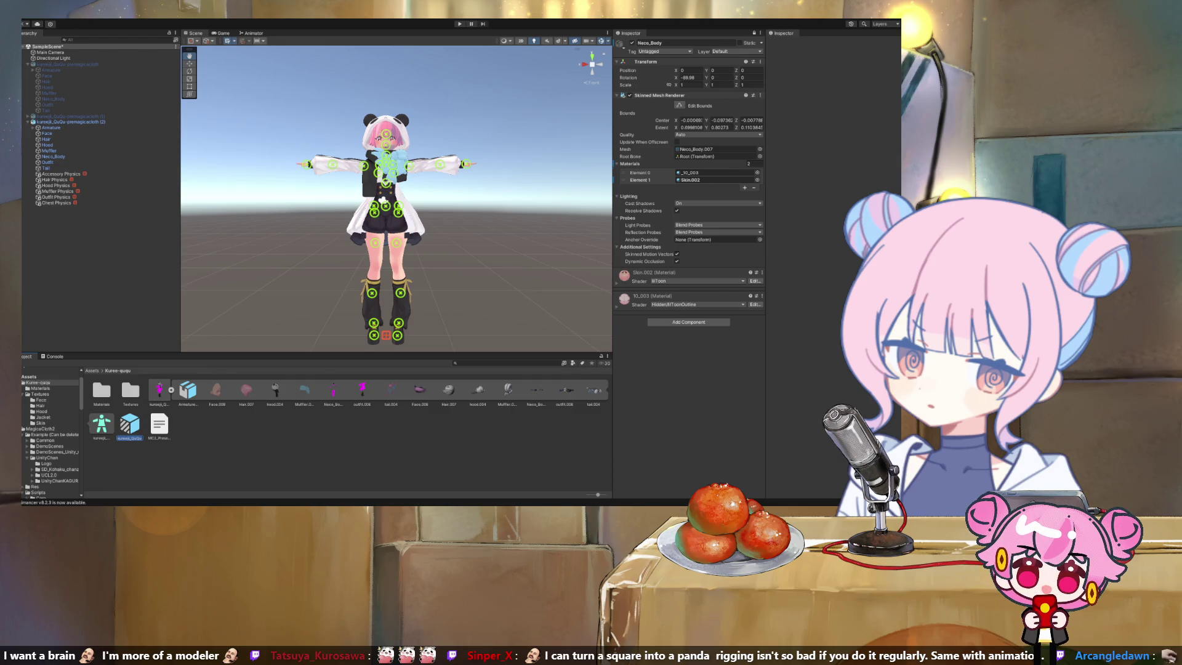
key("Return")
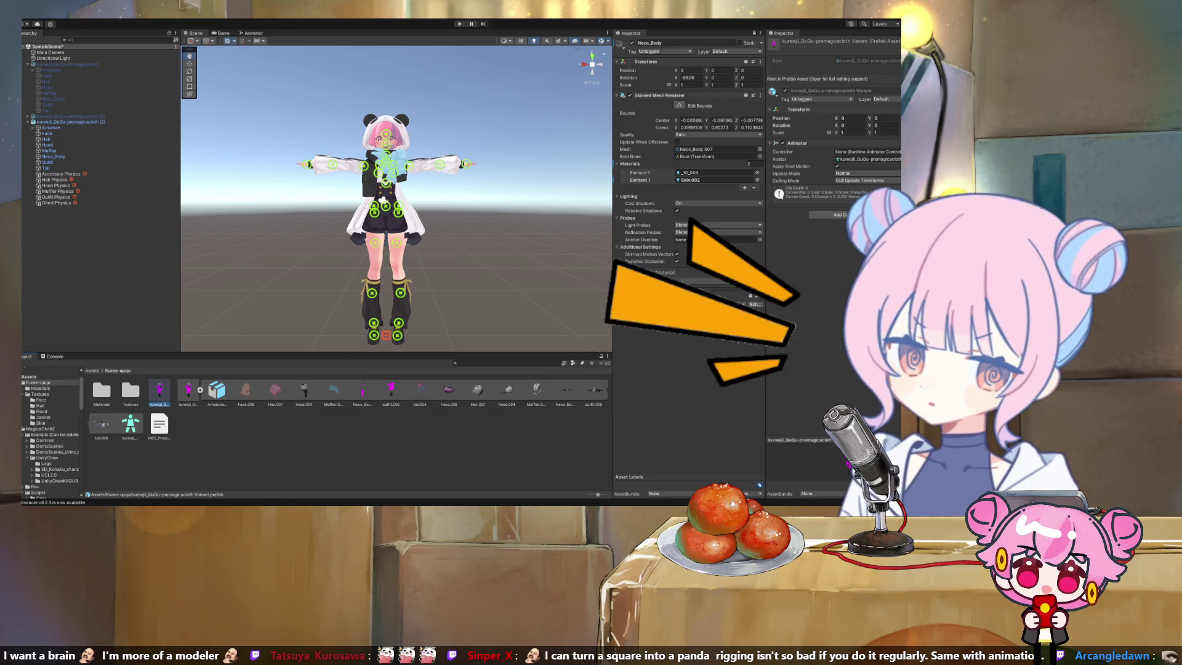
key("Delete")
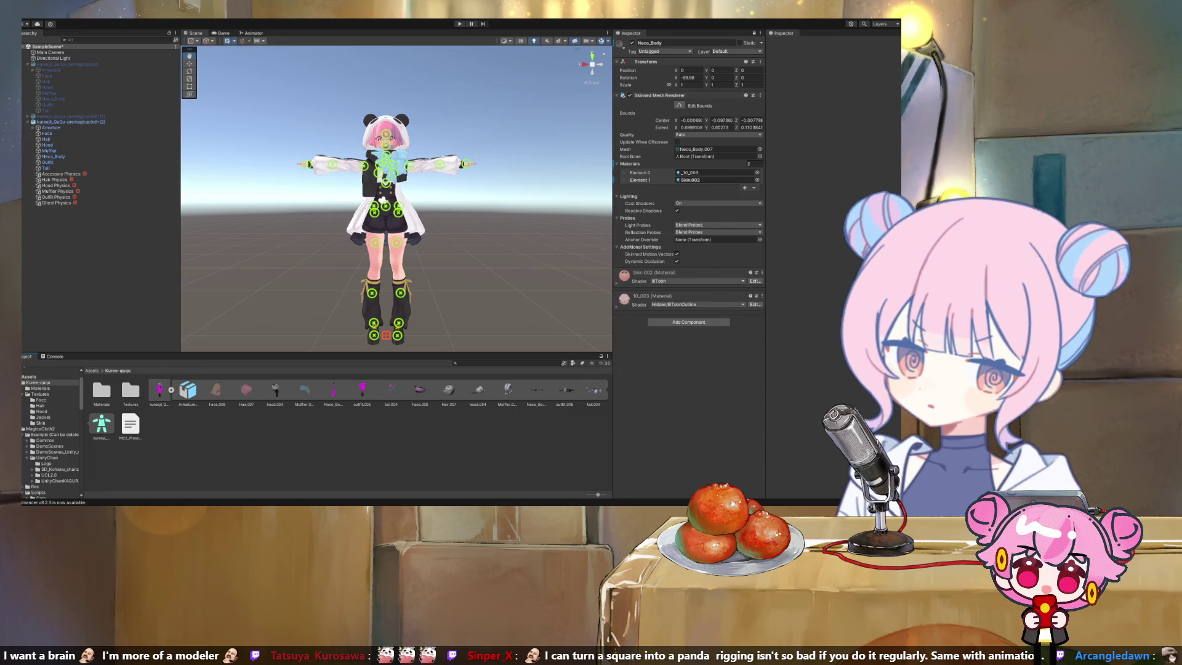
left_click(156, 395)
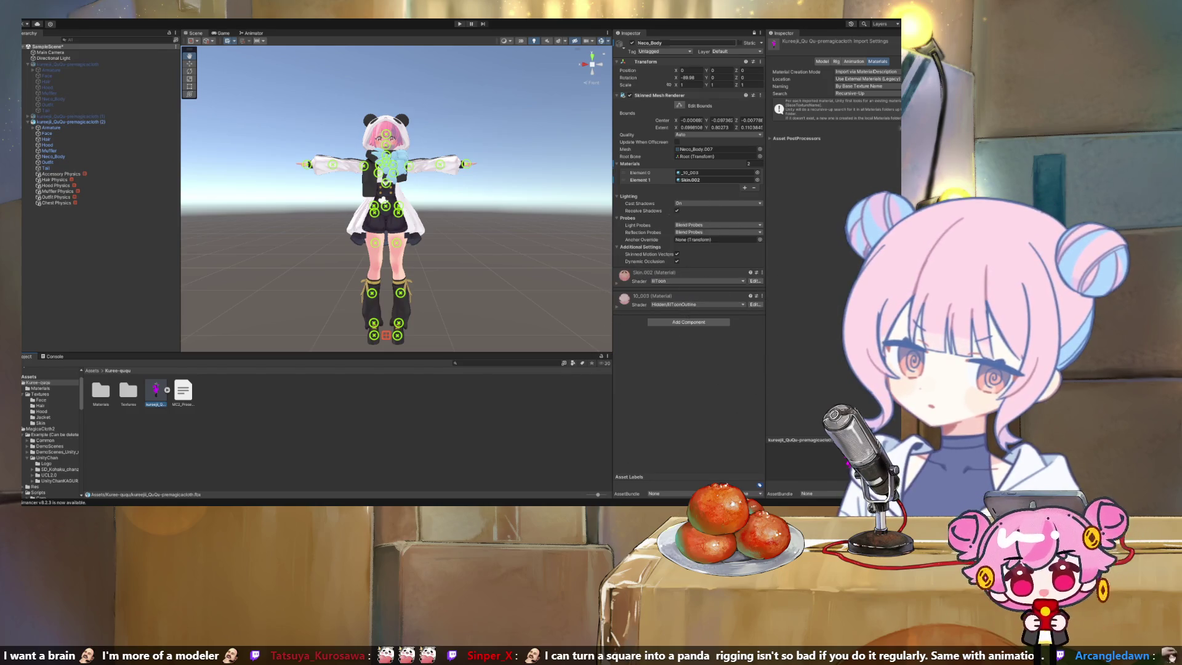
left_click(67, 64)
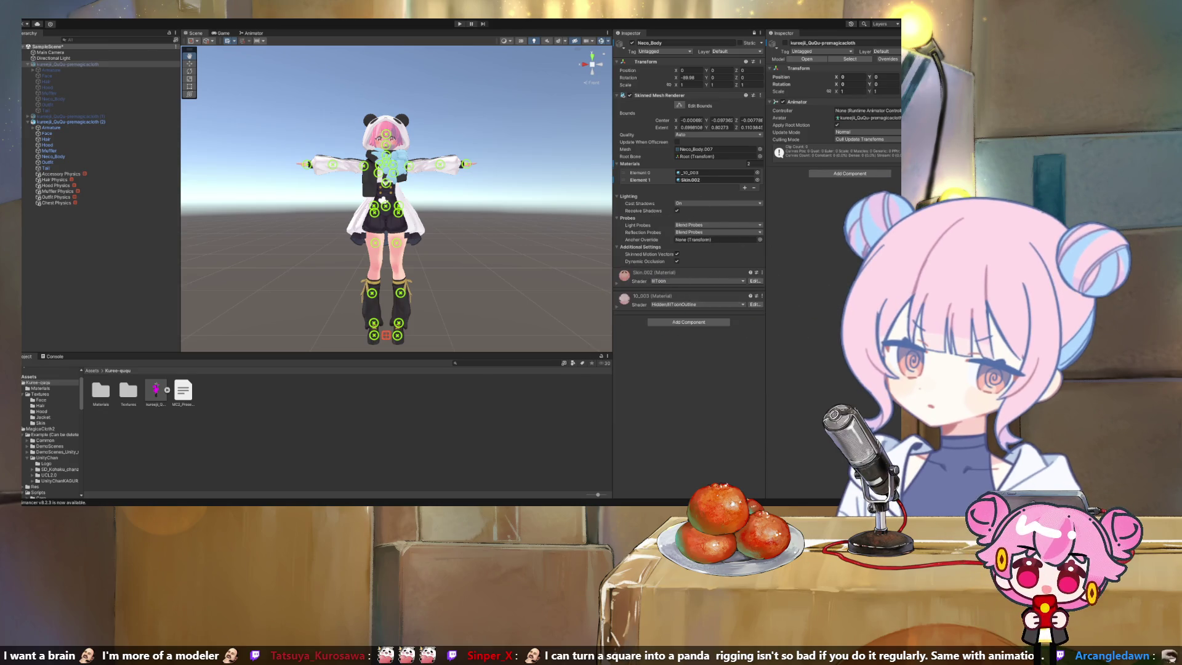
Locate the Skin.002 material, recheck the FBX import settings, and select avatar copy (2)
left_click(691, 180)
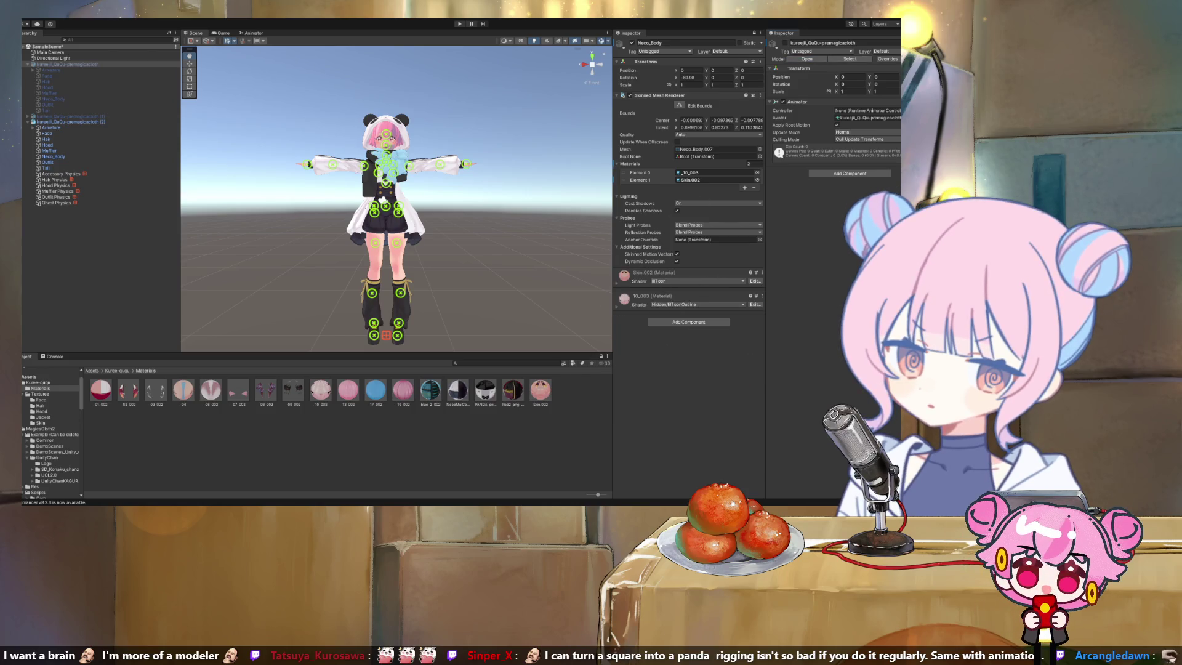
left_click(850, 58)
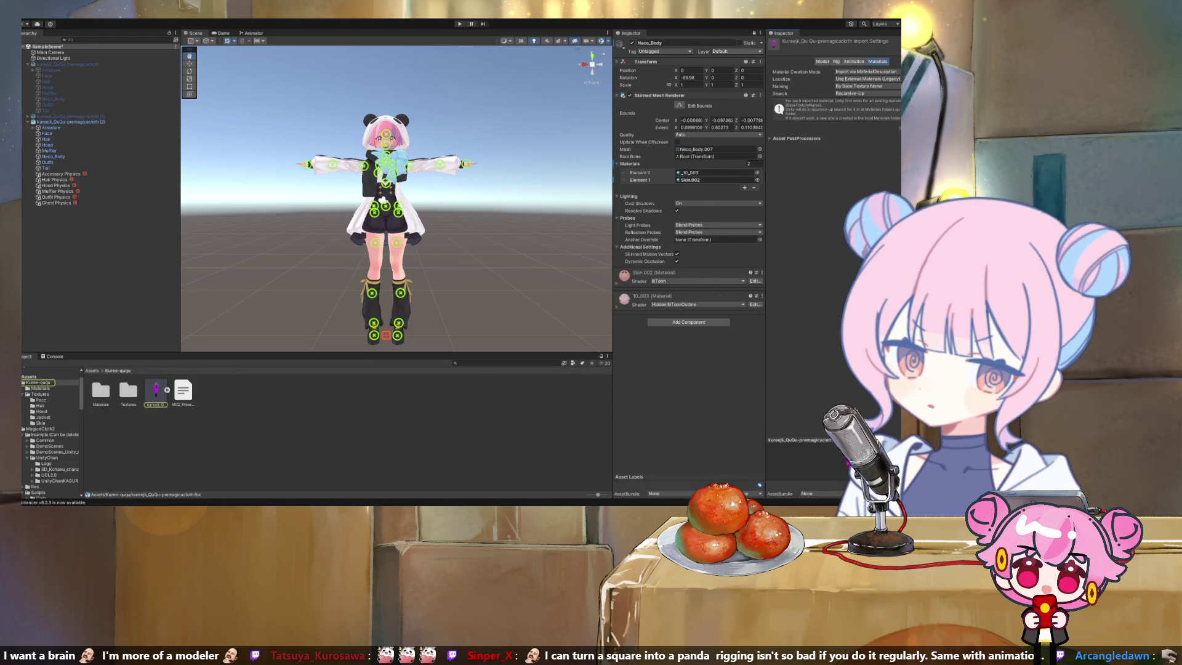
left_click(66, 64)
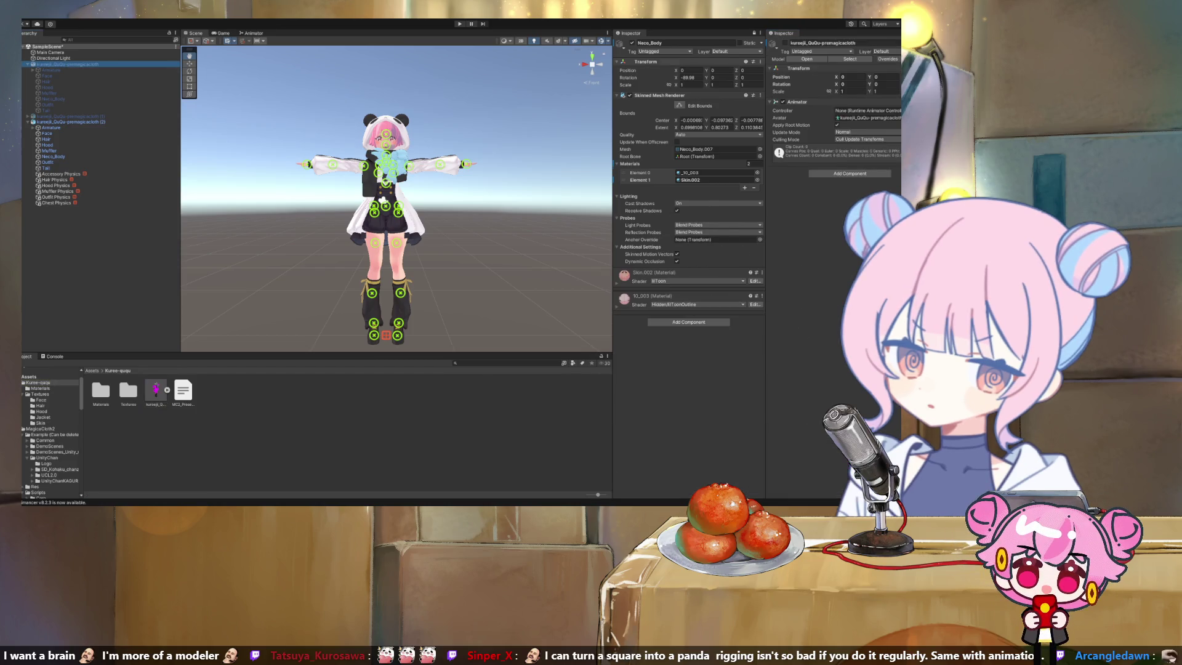
left_click(71, 121)
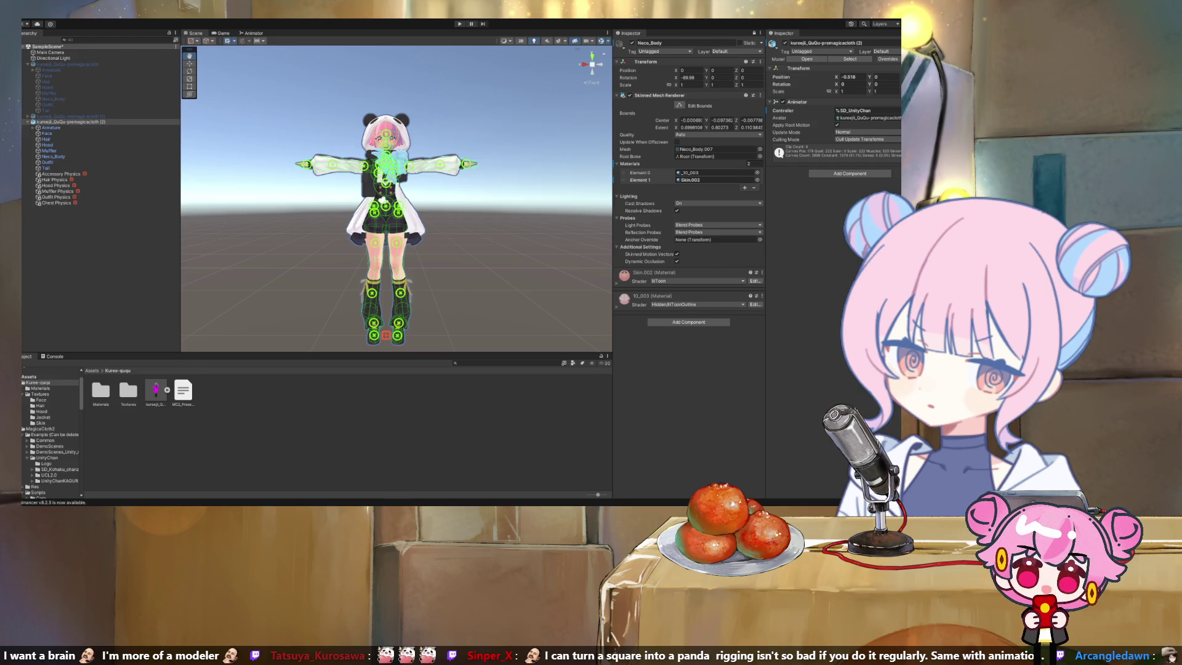
Clear copy (2)'s Animator Controller to None, then start renaming the original avatar
left_click(867, 110)
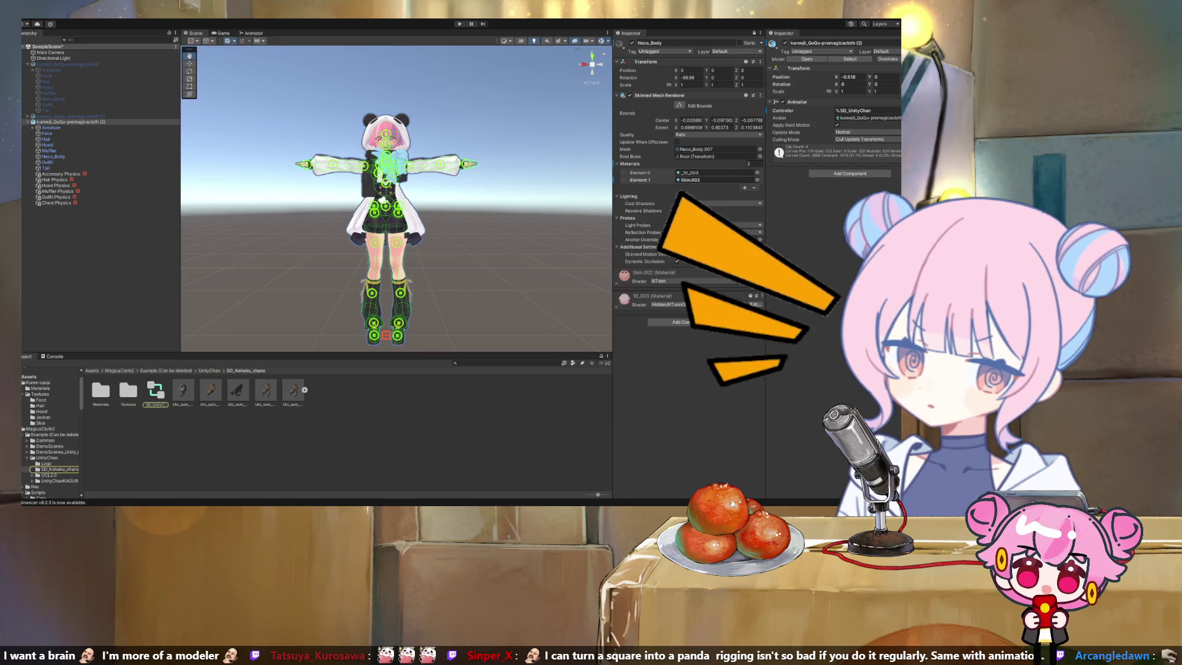
key("Delete")
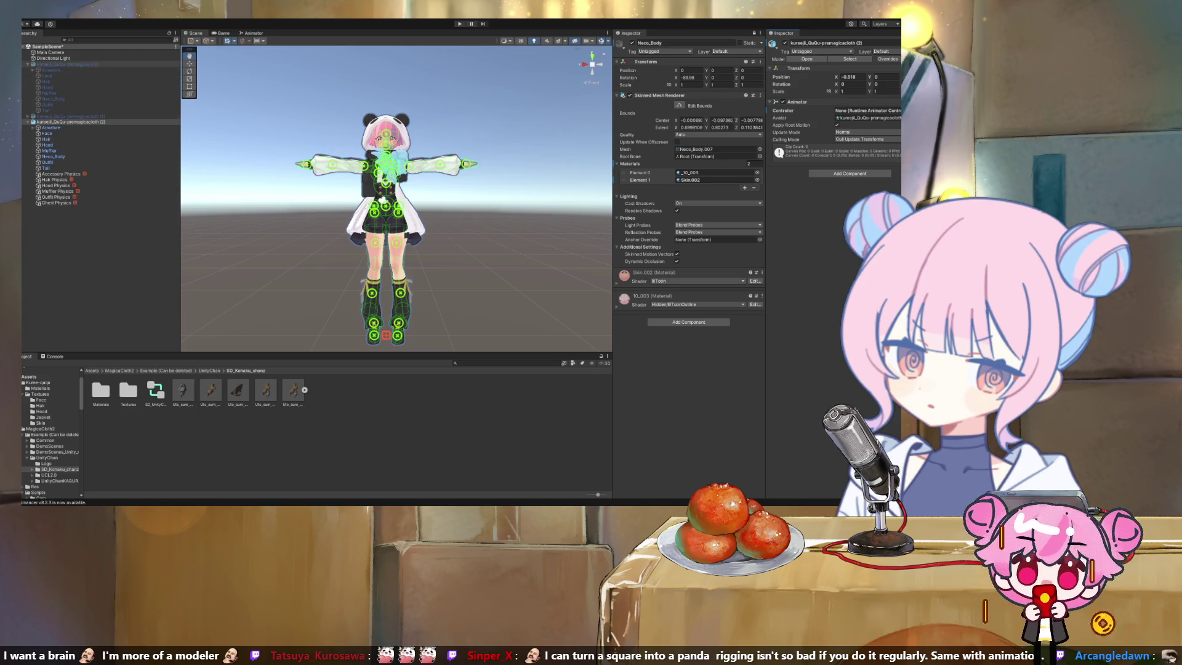
left_click(68, 64)
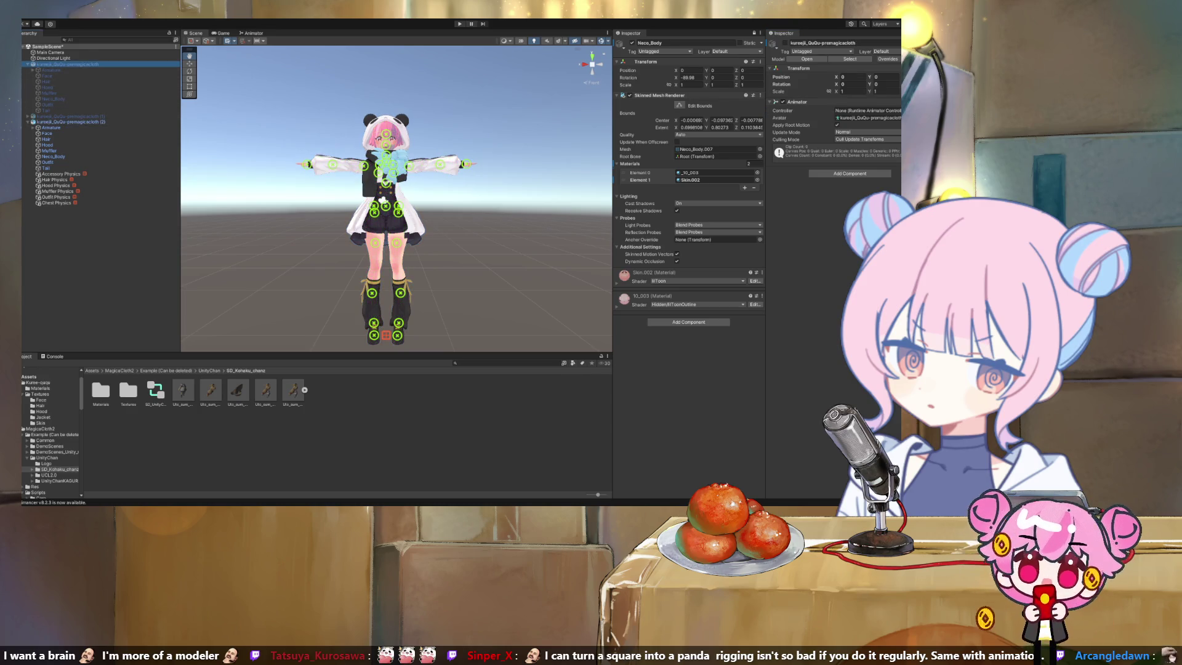
key("F2")
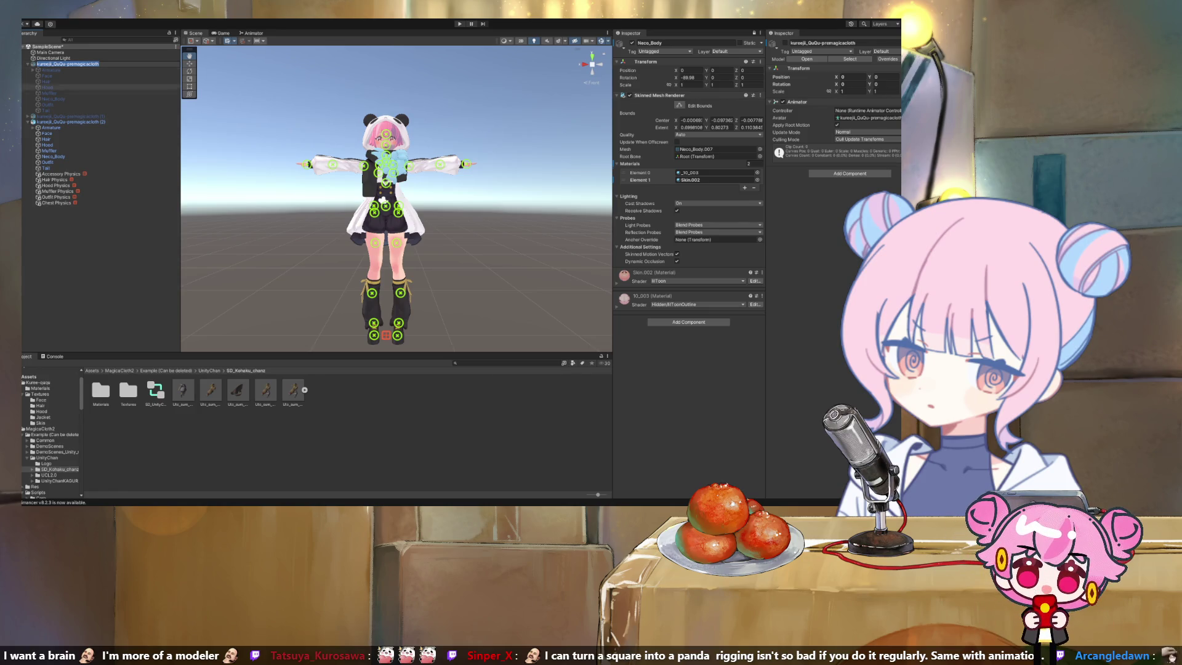
Compare the original avatar with copy (2), then go back to the Kuree-ququ folder
left_click(98, 277)
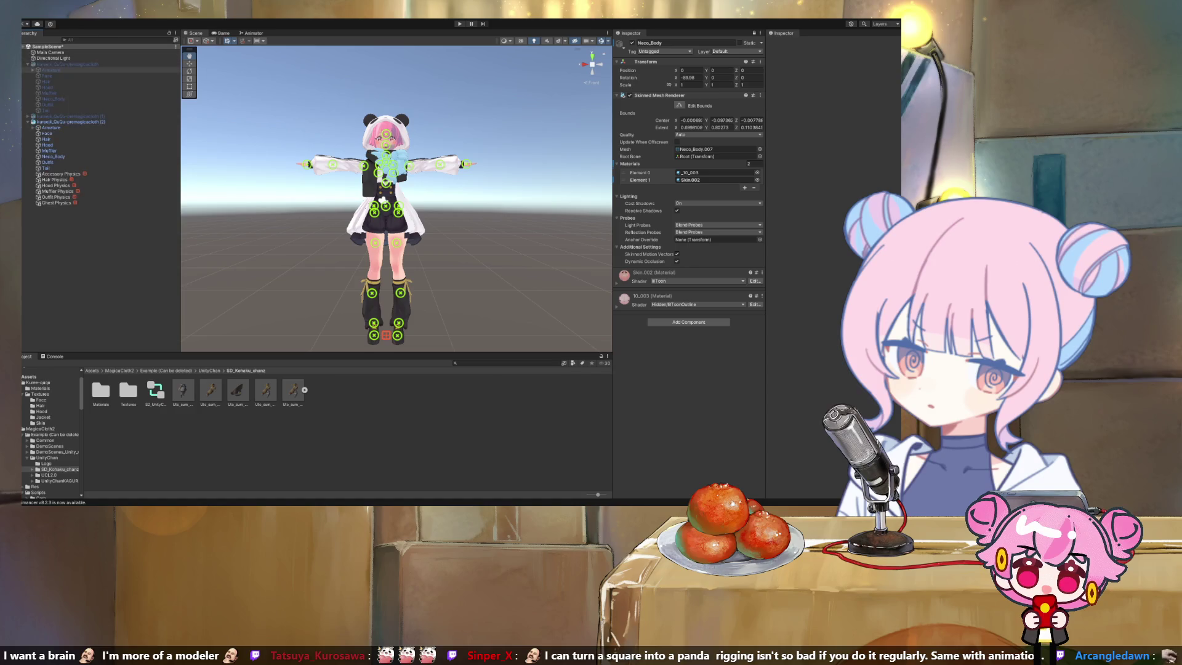
left_click(68, 64)
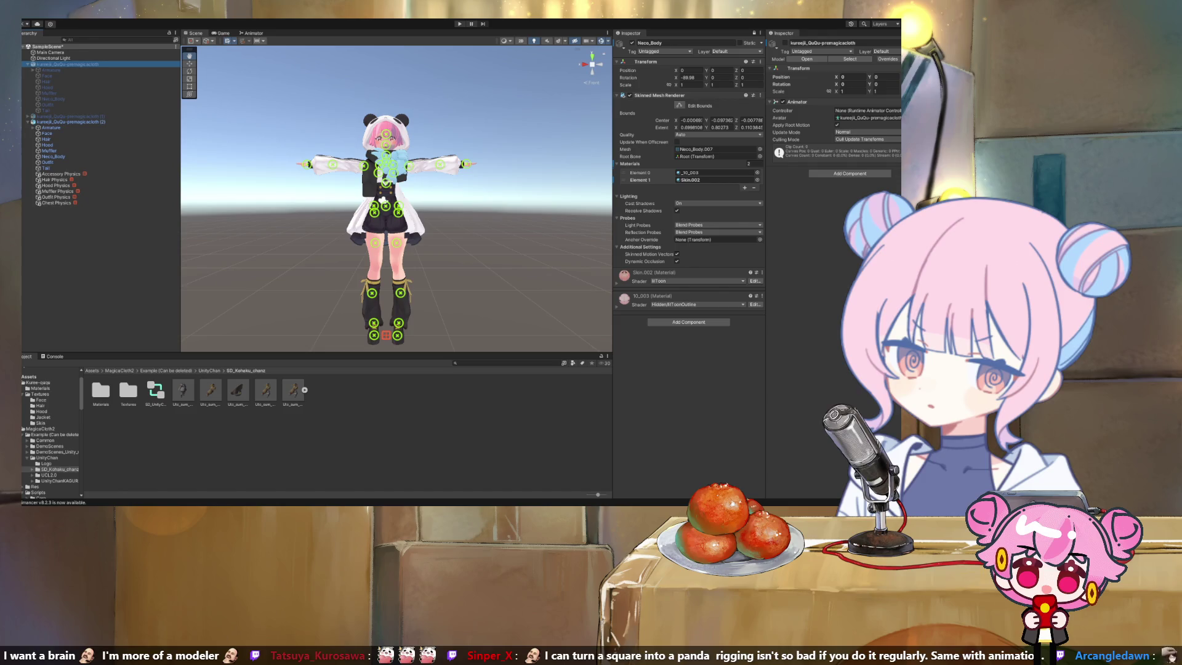
left_click(99, 277)
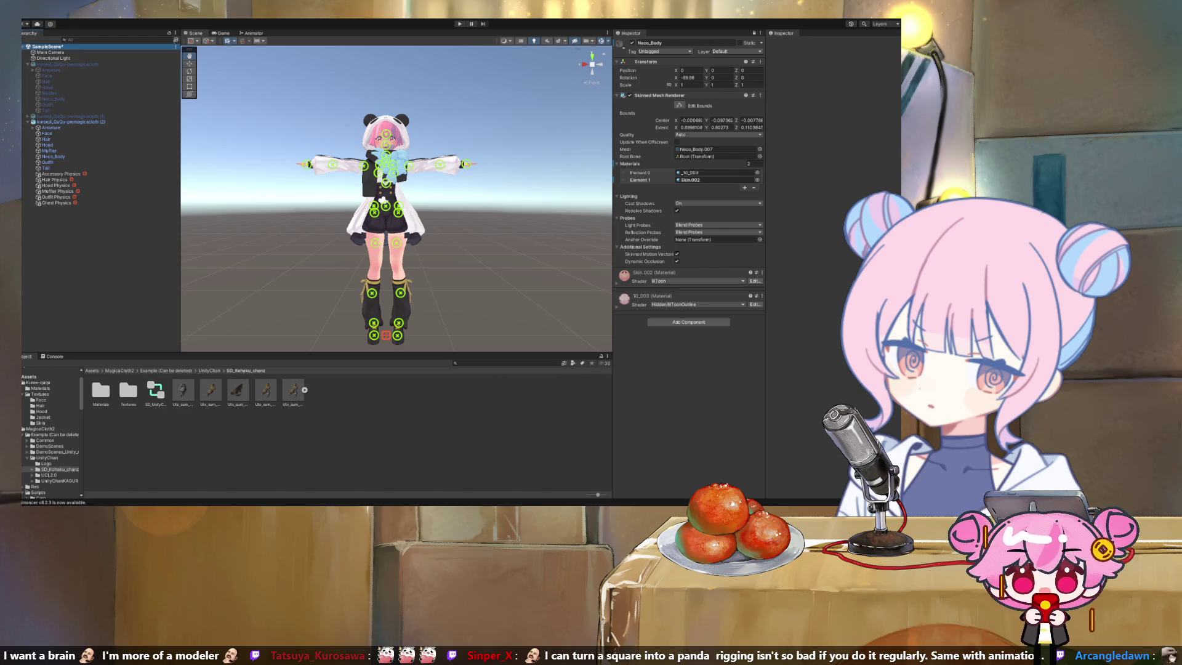
left_click(71, 121)
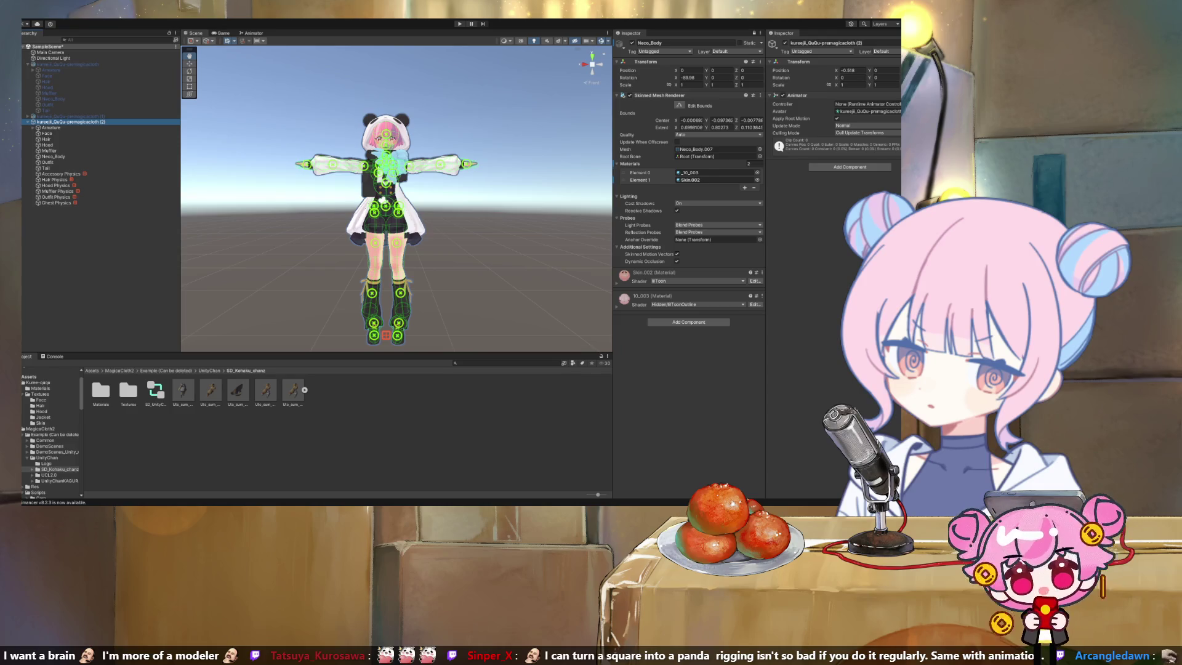
left_click(38, 382)
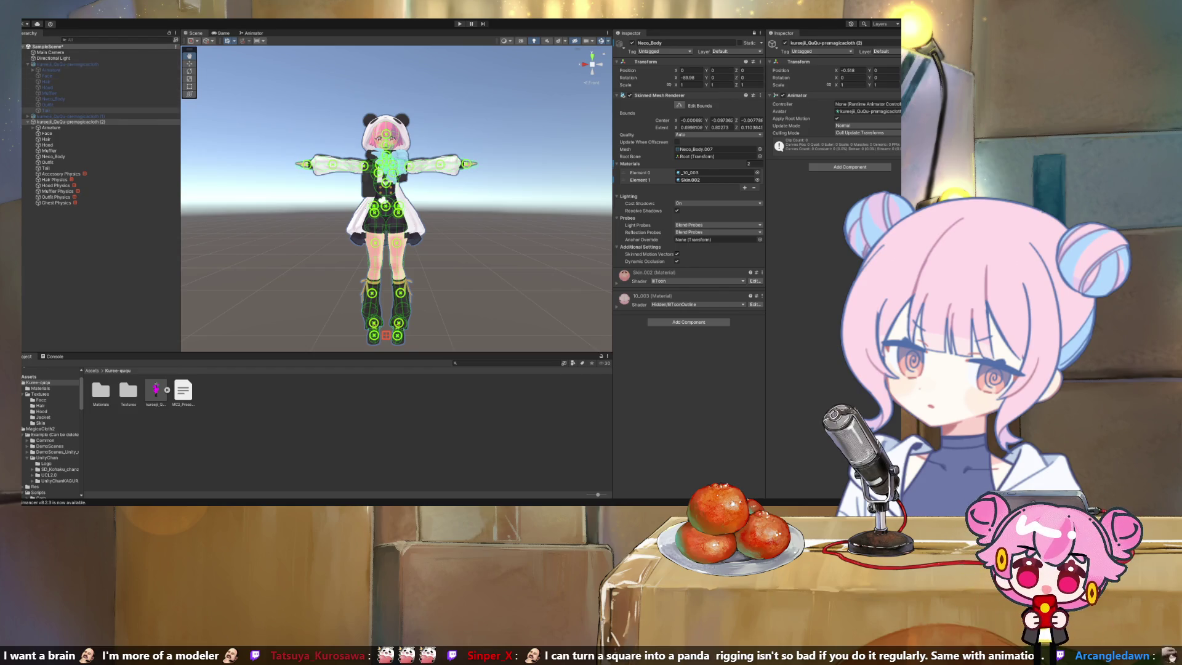
left_click(70, 121)
Delete avatar copy (2) from the scene and keep the kureeji FBX's import settings shown
key("Delete")
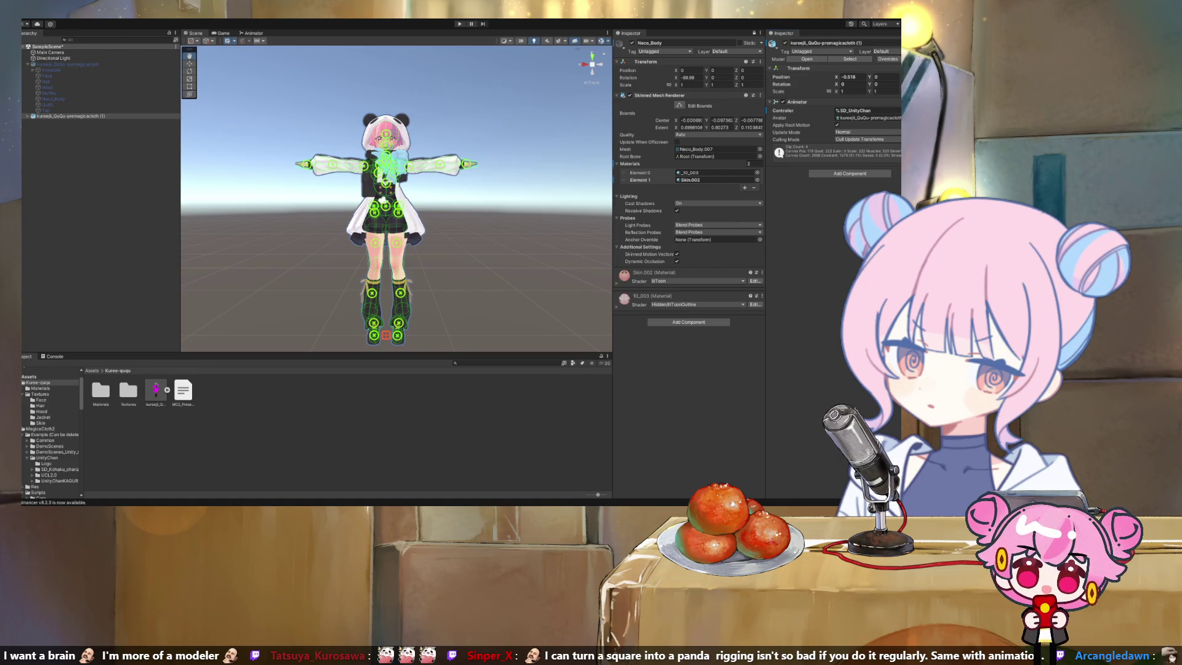
left_click(156, 391)
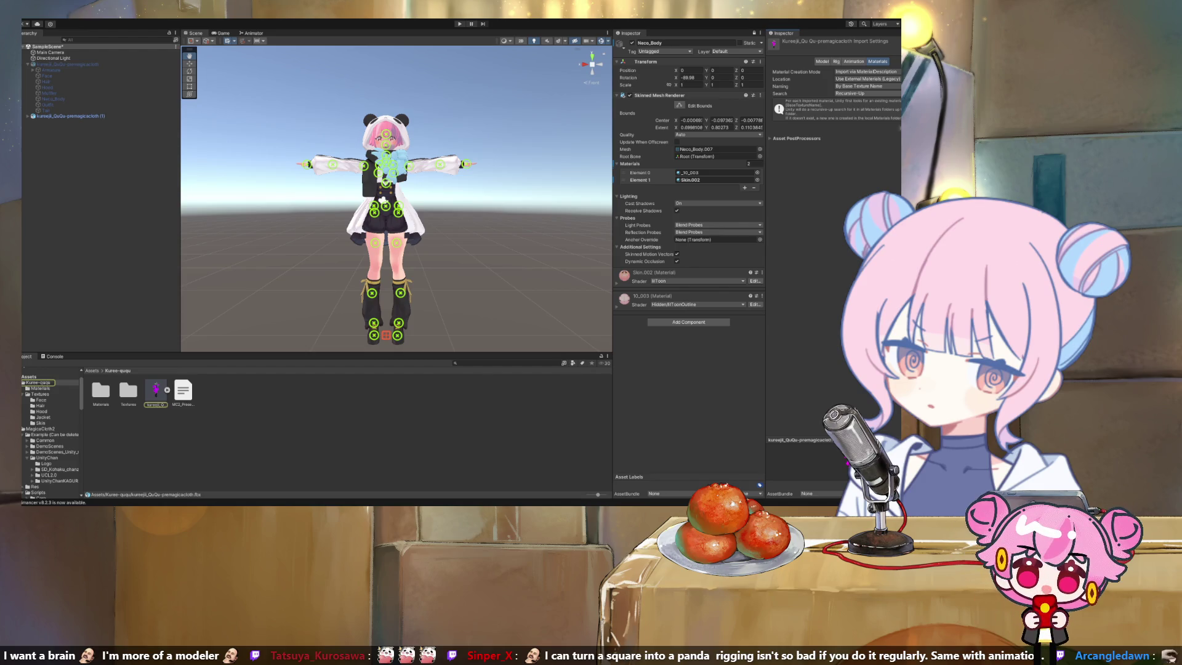
left_click(867, 93)
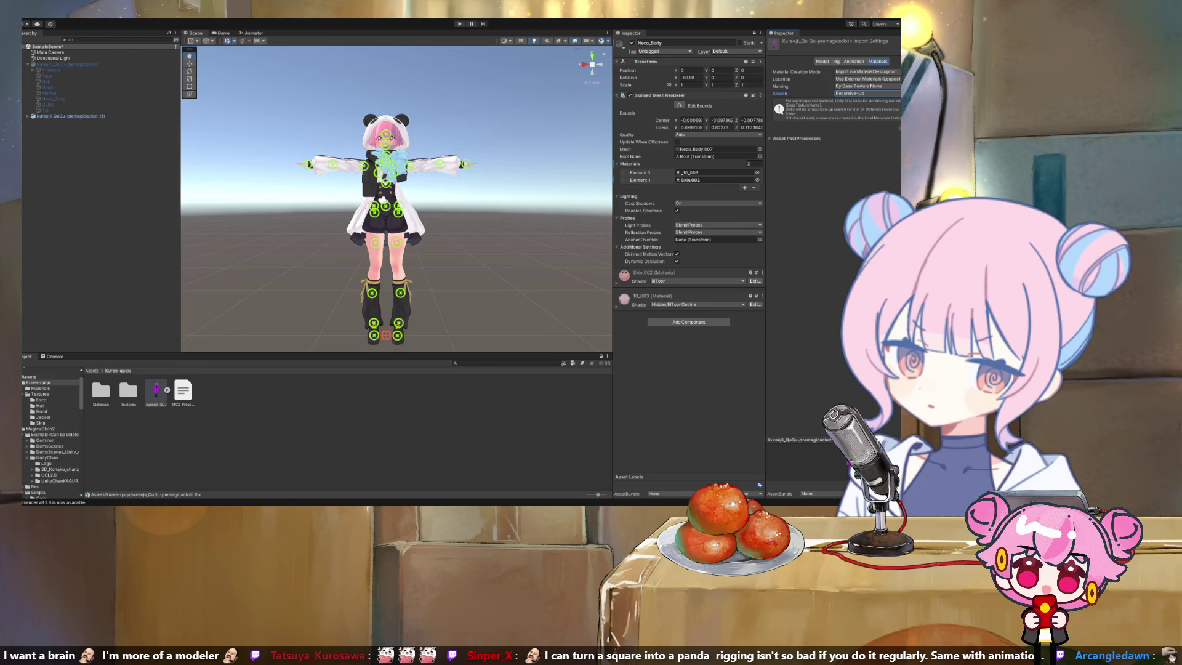
left_click(156, 394)
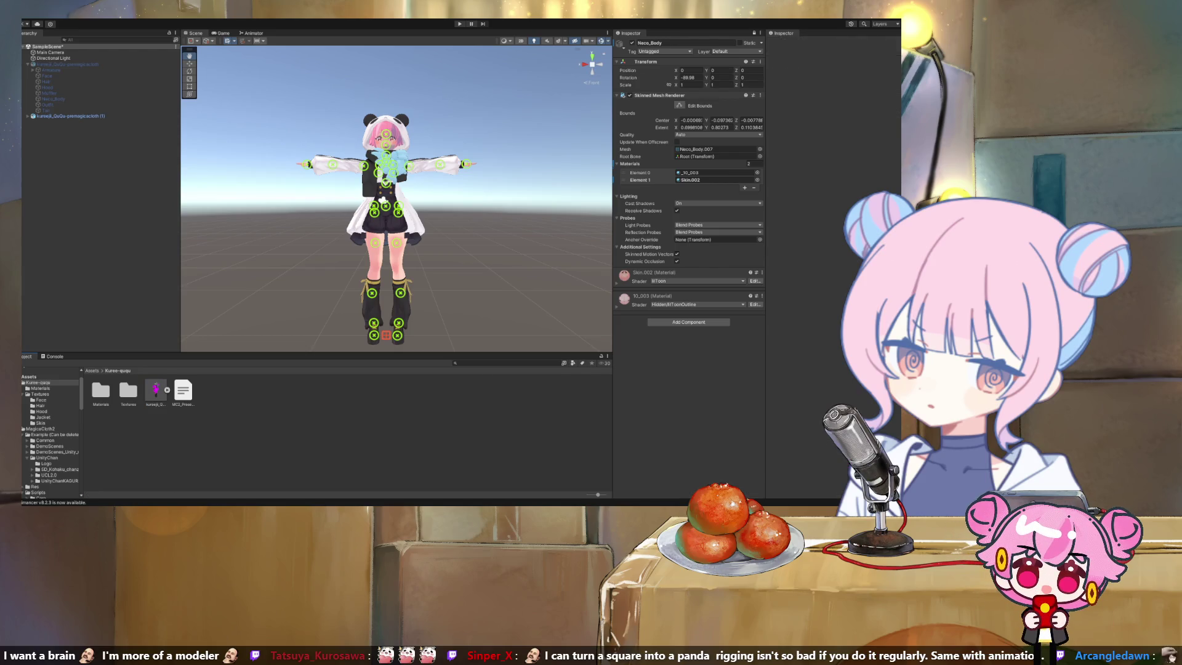
left_click(155, 394)
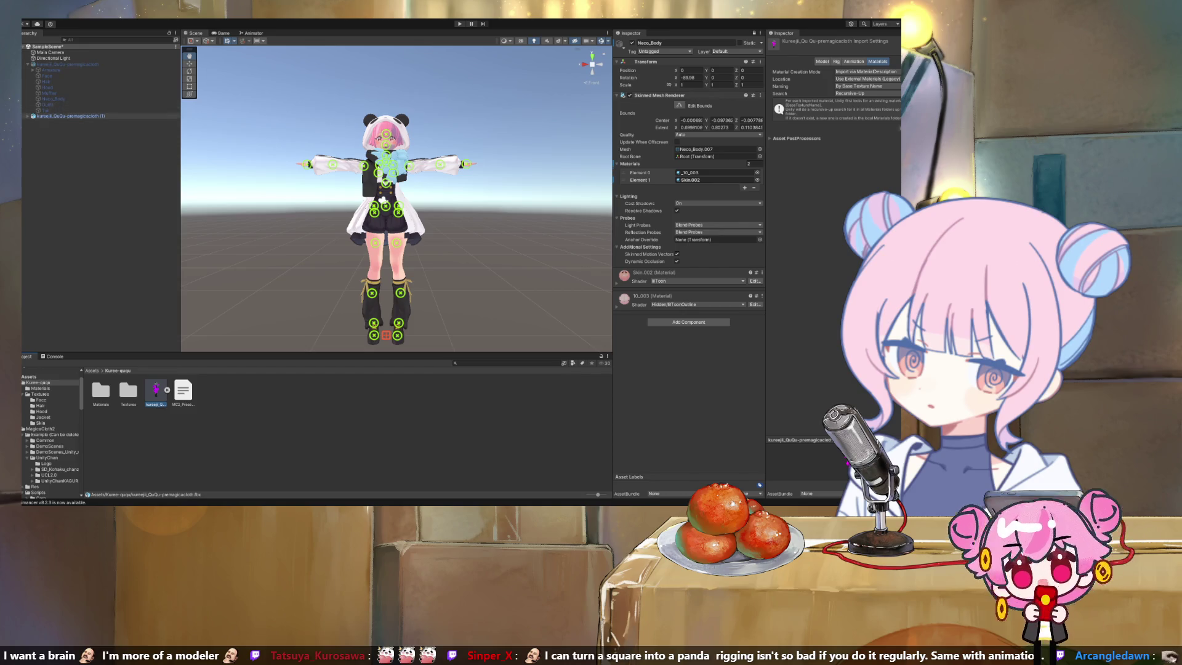
Expand and collapse the remaining avatar (1)'s bone hierarchy in the Hierarchy
left_click(28, 116, "alt")
left_click(28, 116, "alt")
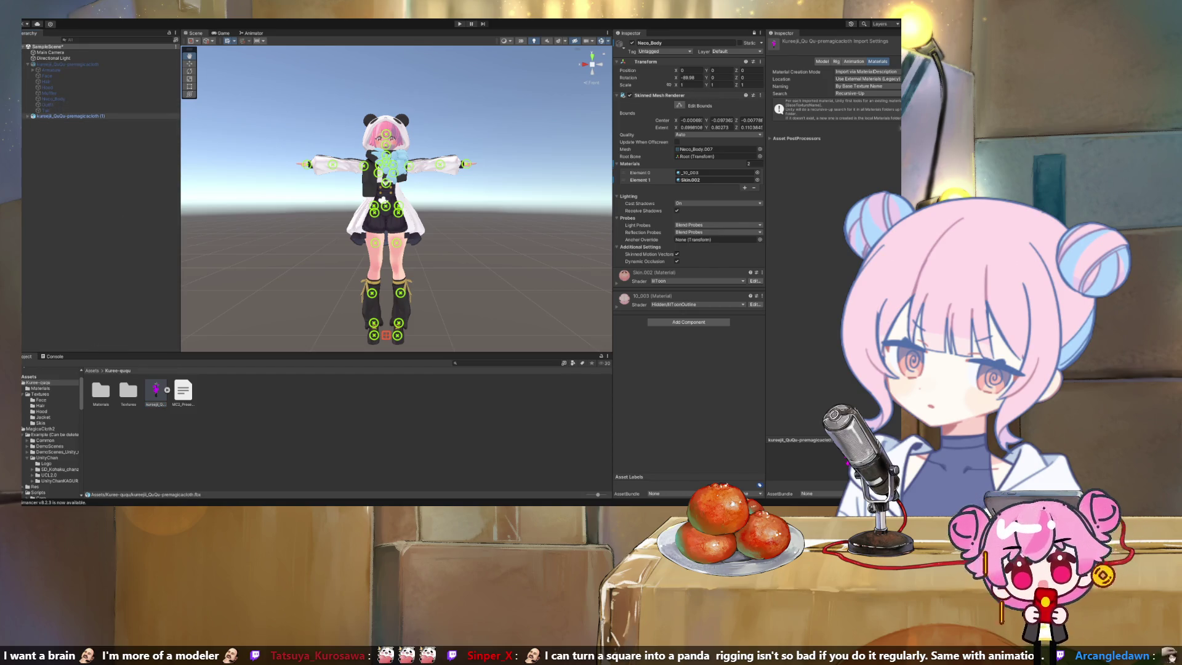
left_click(29, 116, "alt")
left_click(28, 116, "alt")
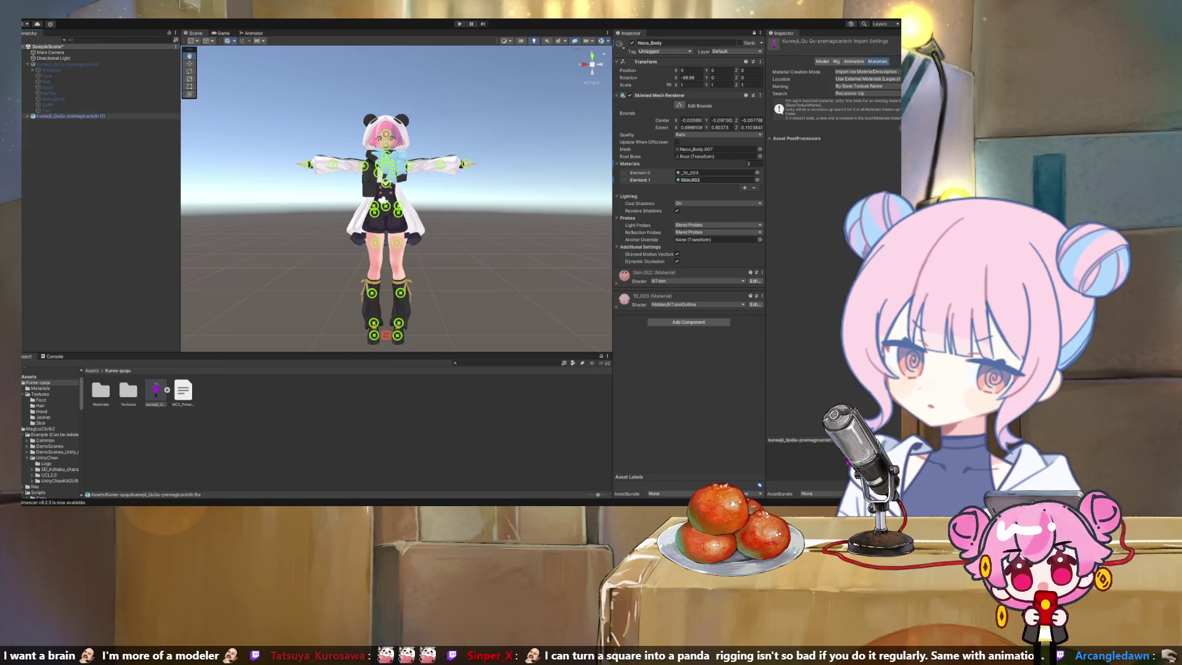
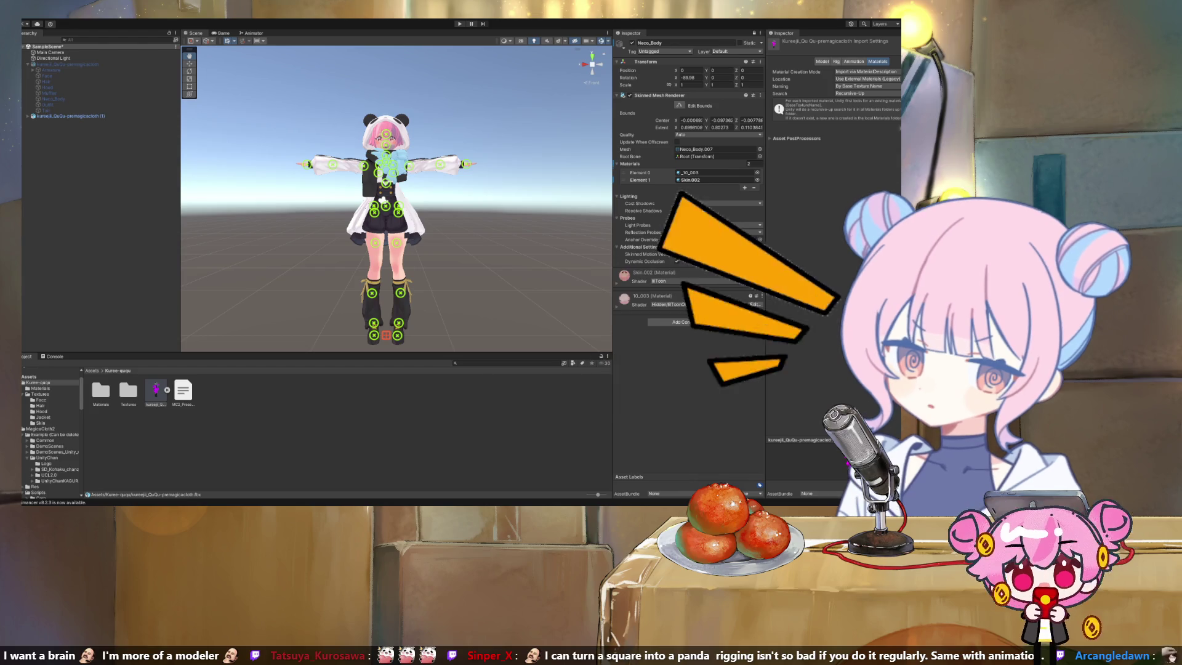
Show kureeji_QuQu-premagicacloth (1)'s Animator and locate its SD_UnityChan controller asset
left_click(70, 115)
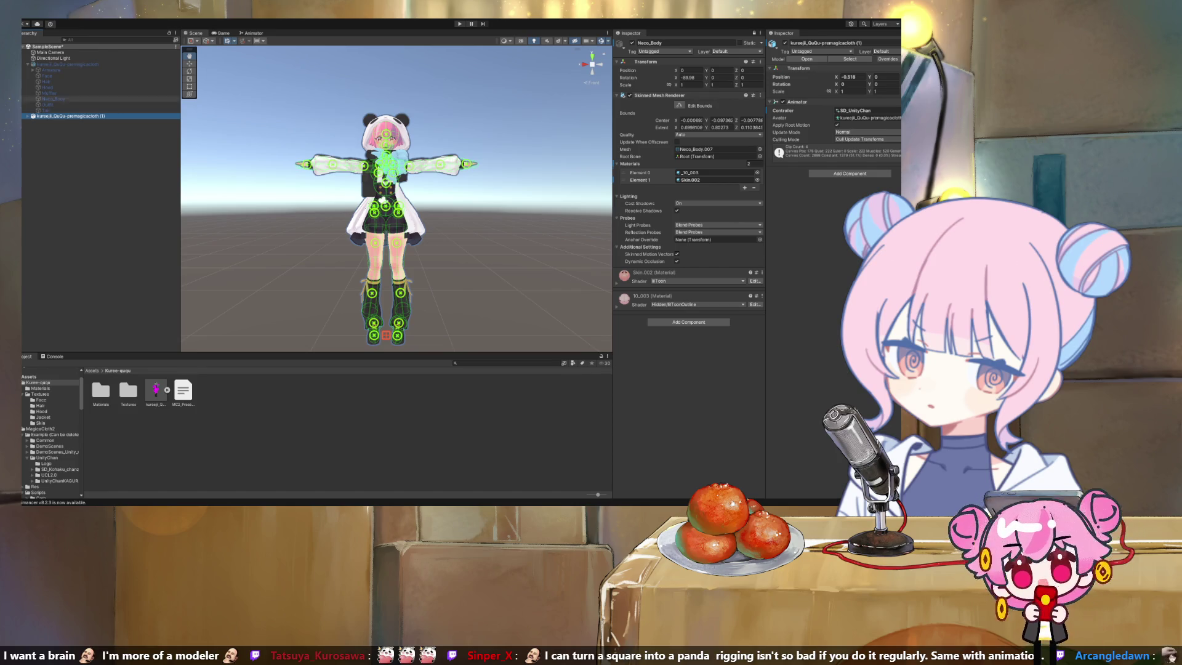
left_click(856, 110)
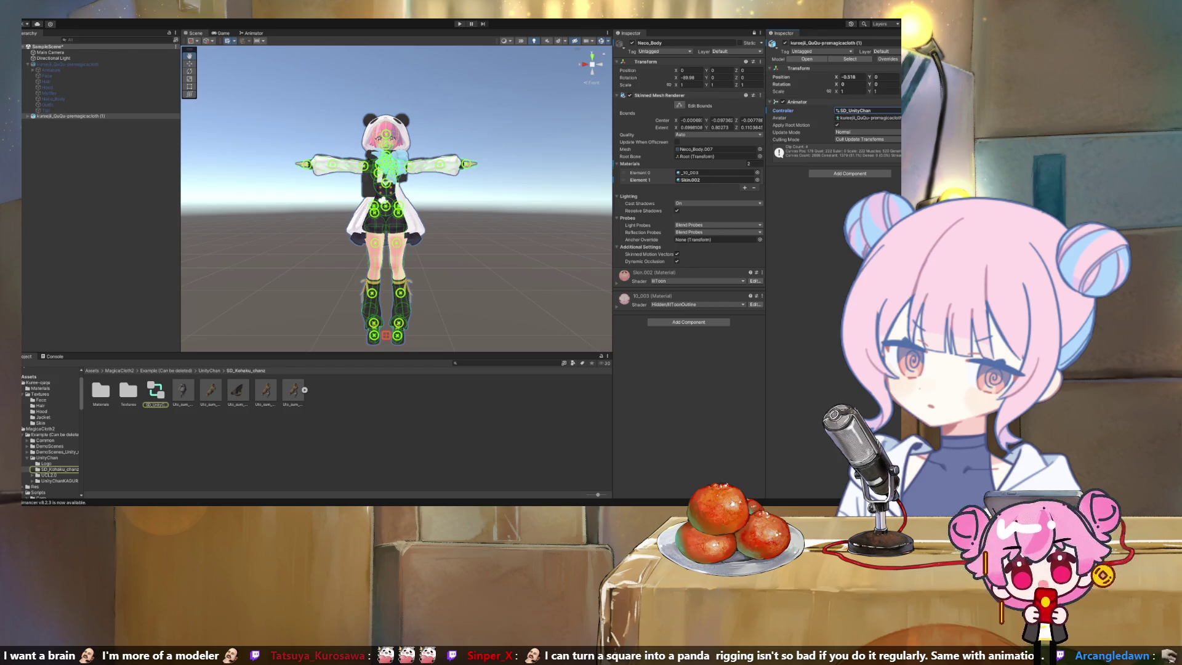
Clear the avatar's Animator controller from SD_UnityChan to None and go to its source model
key("Delete")
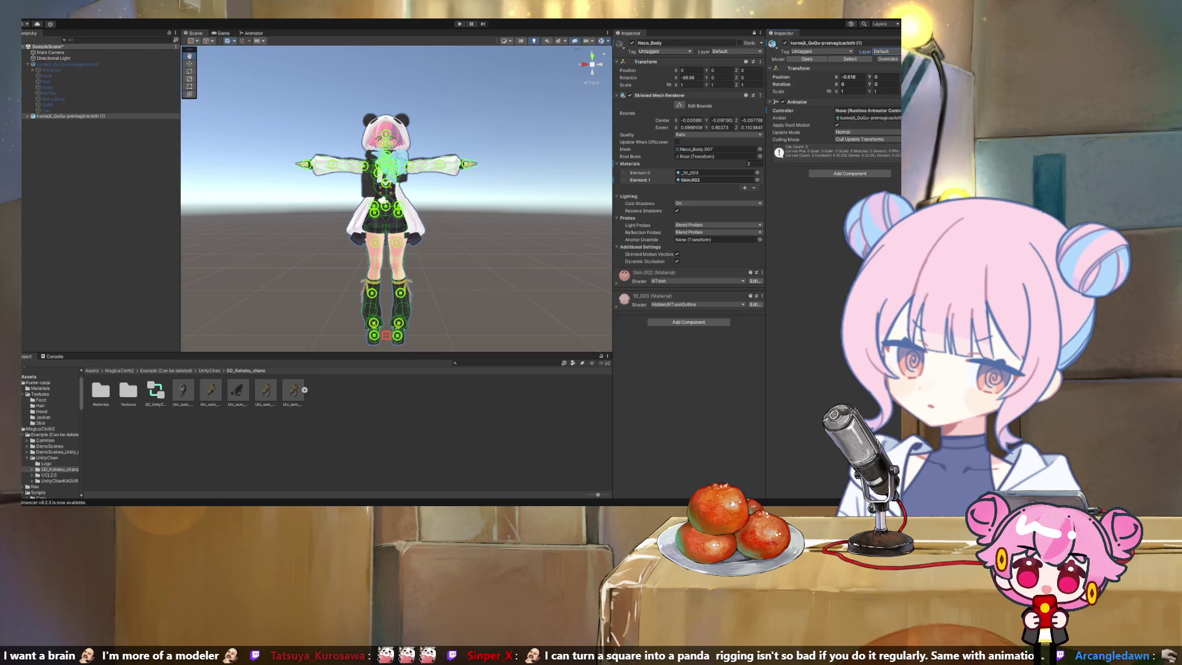
left_click(850, 59)
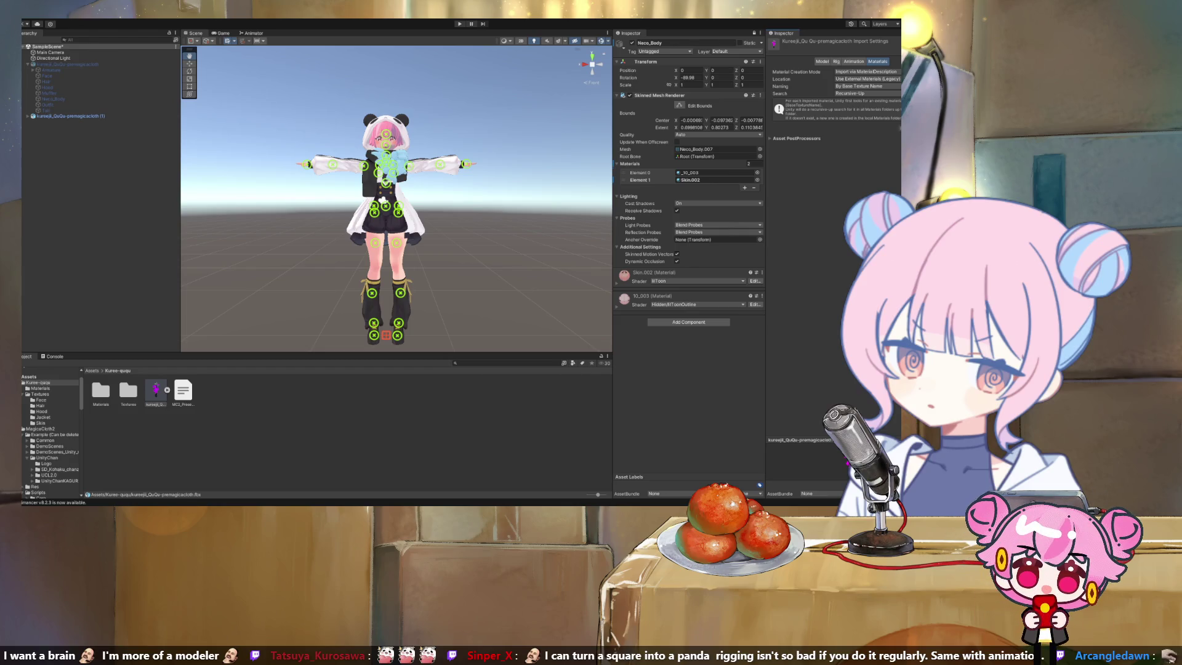
Expand the entire bone hierarchy of kureeji_QuQu-premagicacloth (1) in the Hierarchy
left_click(28, 115, "alt")
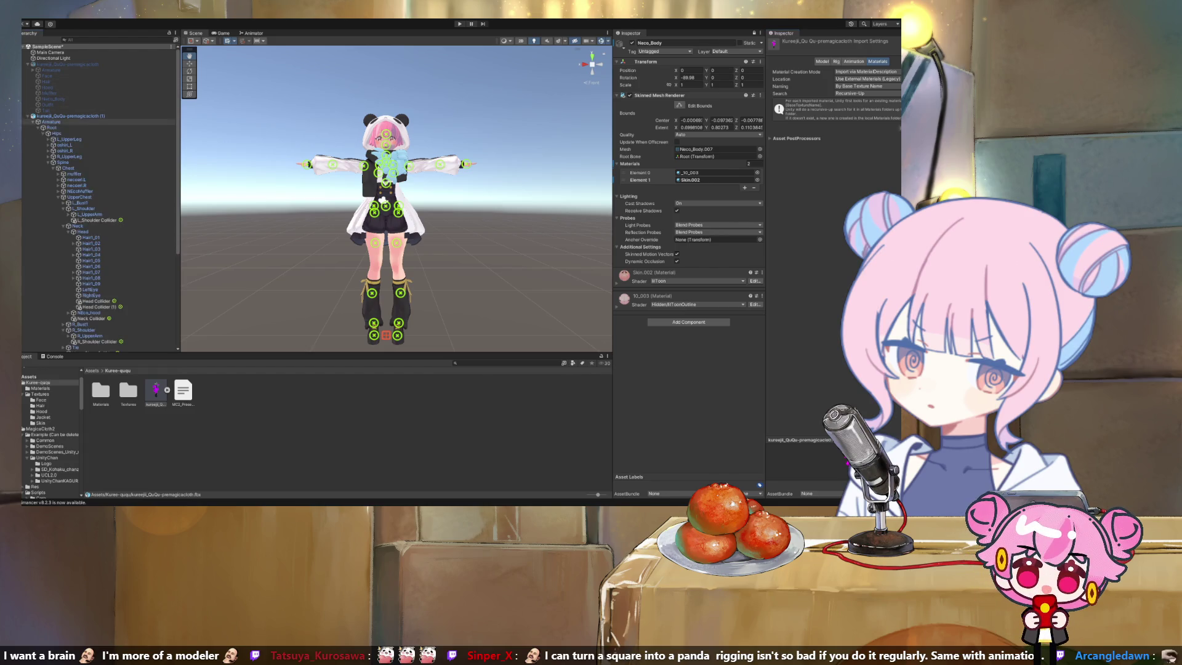
Inspect the avatar copy's Neco_Body skinned mesh and its two materials
scroll(98, 197, "down", 8)
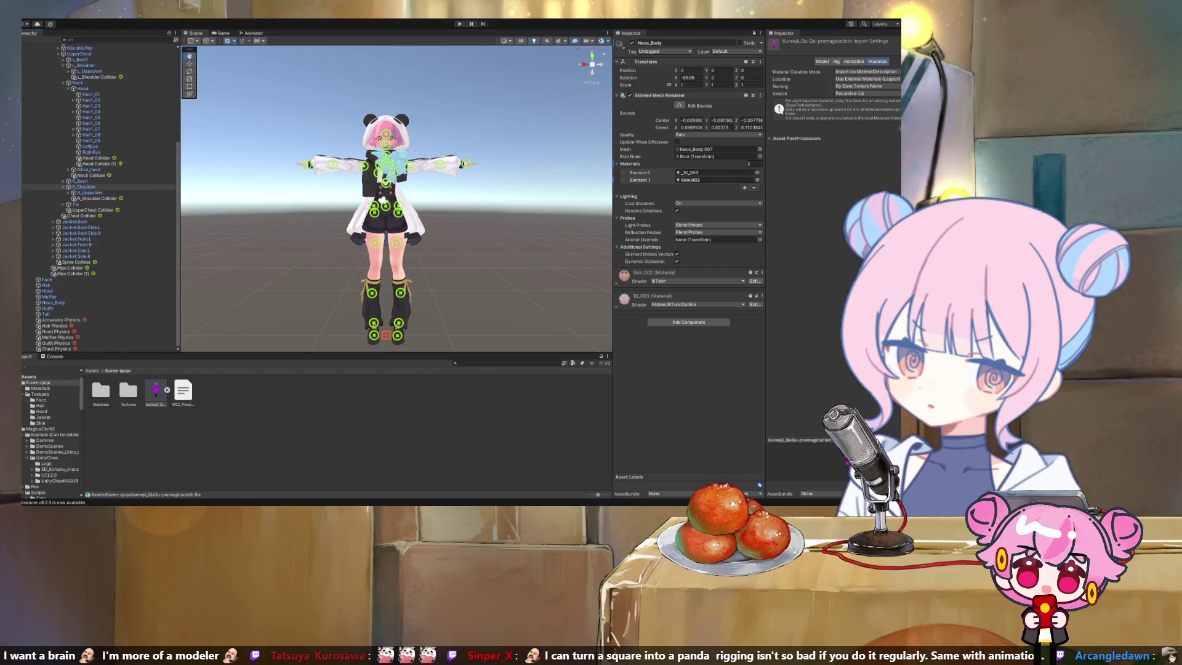
left_click(46, 291)
left_click(53, 302)
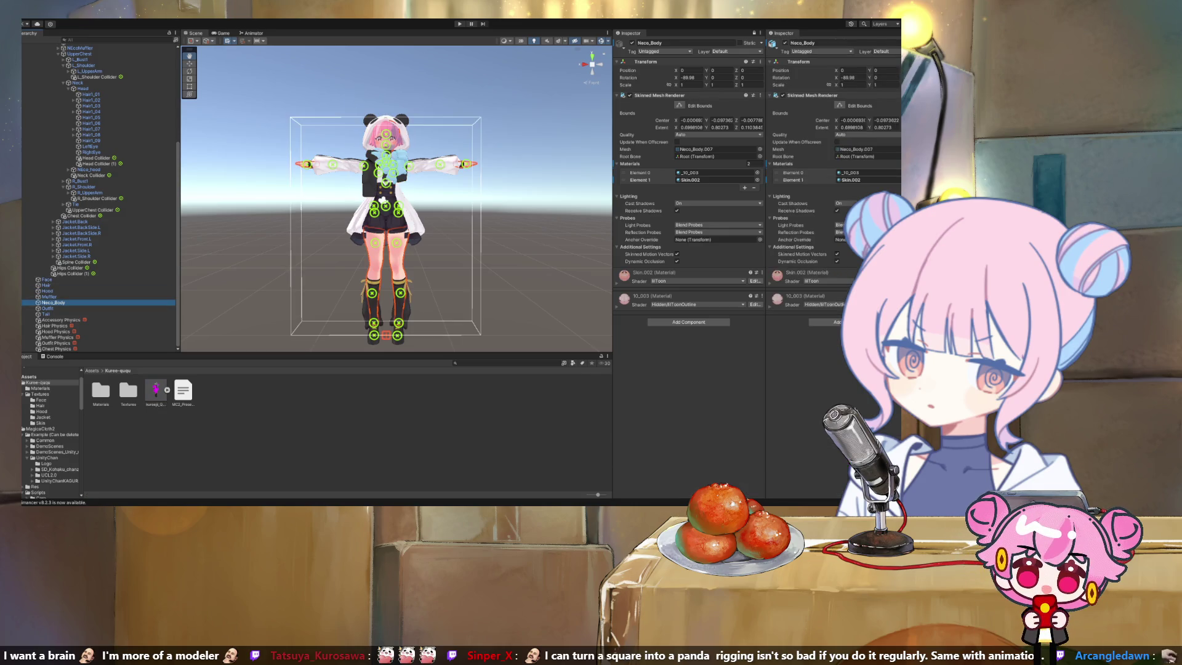